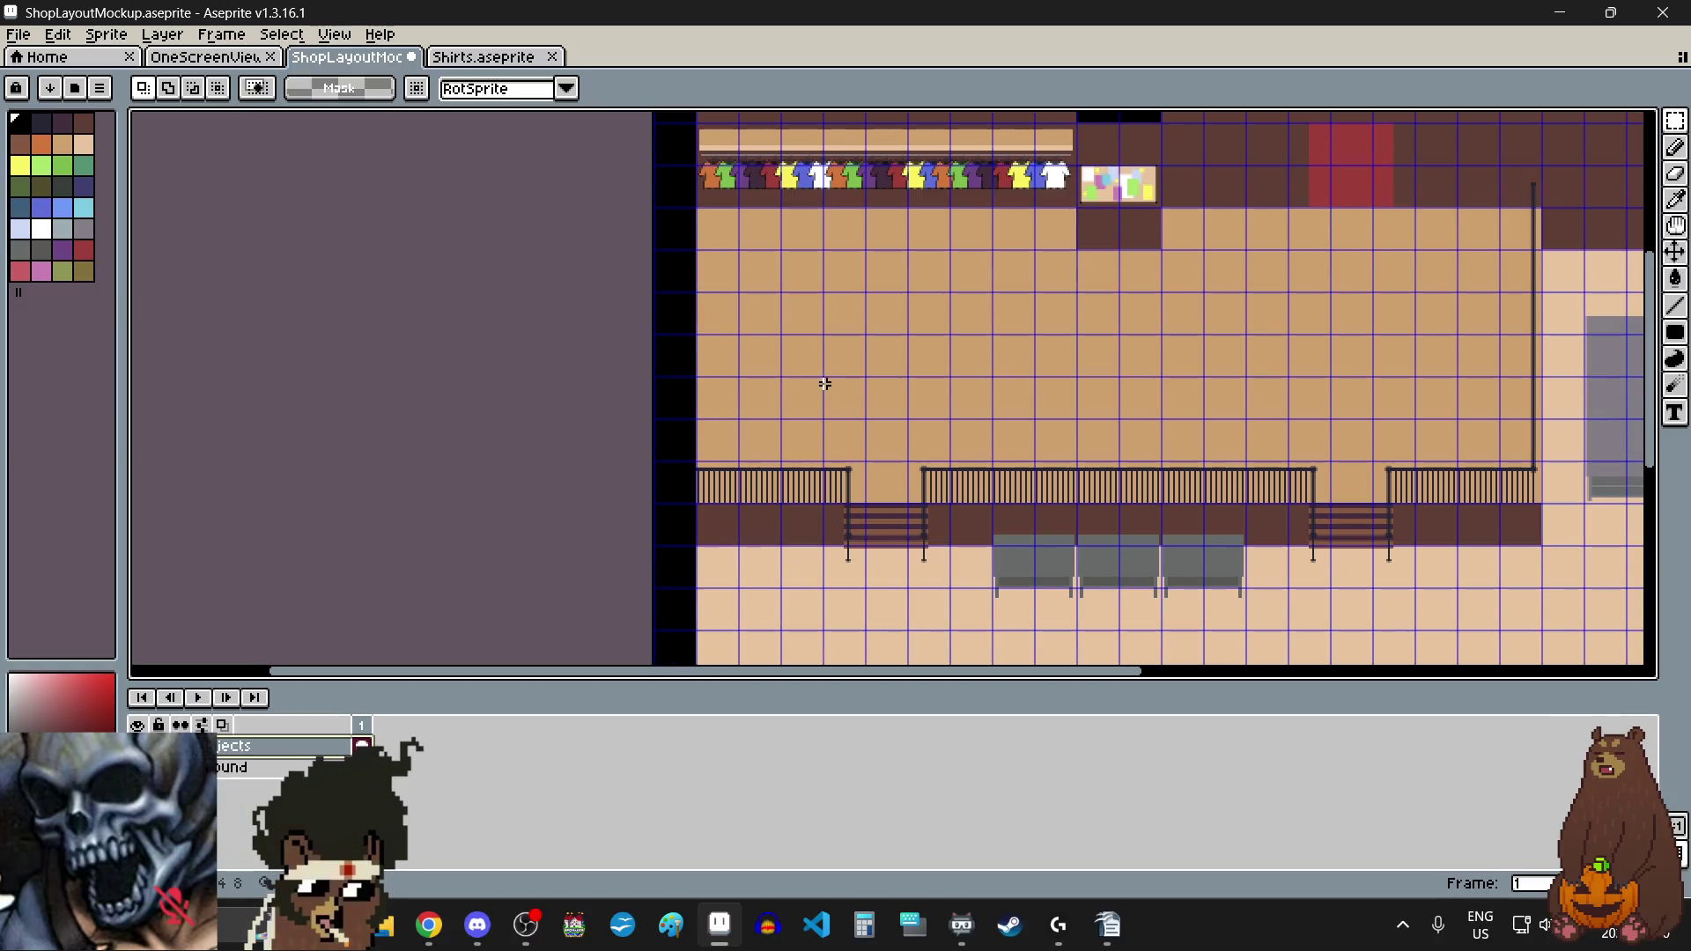
# Step: Save ShopLayoutMockup.aseprite with File > Save, leaving the shirt rack and table view unchanged
pyautogui.scroll(-1, 800, 300)
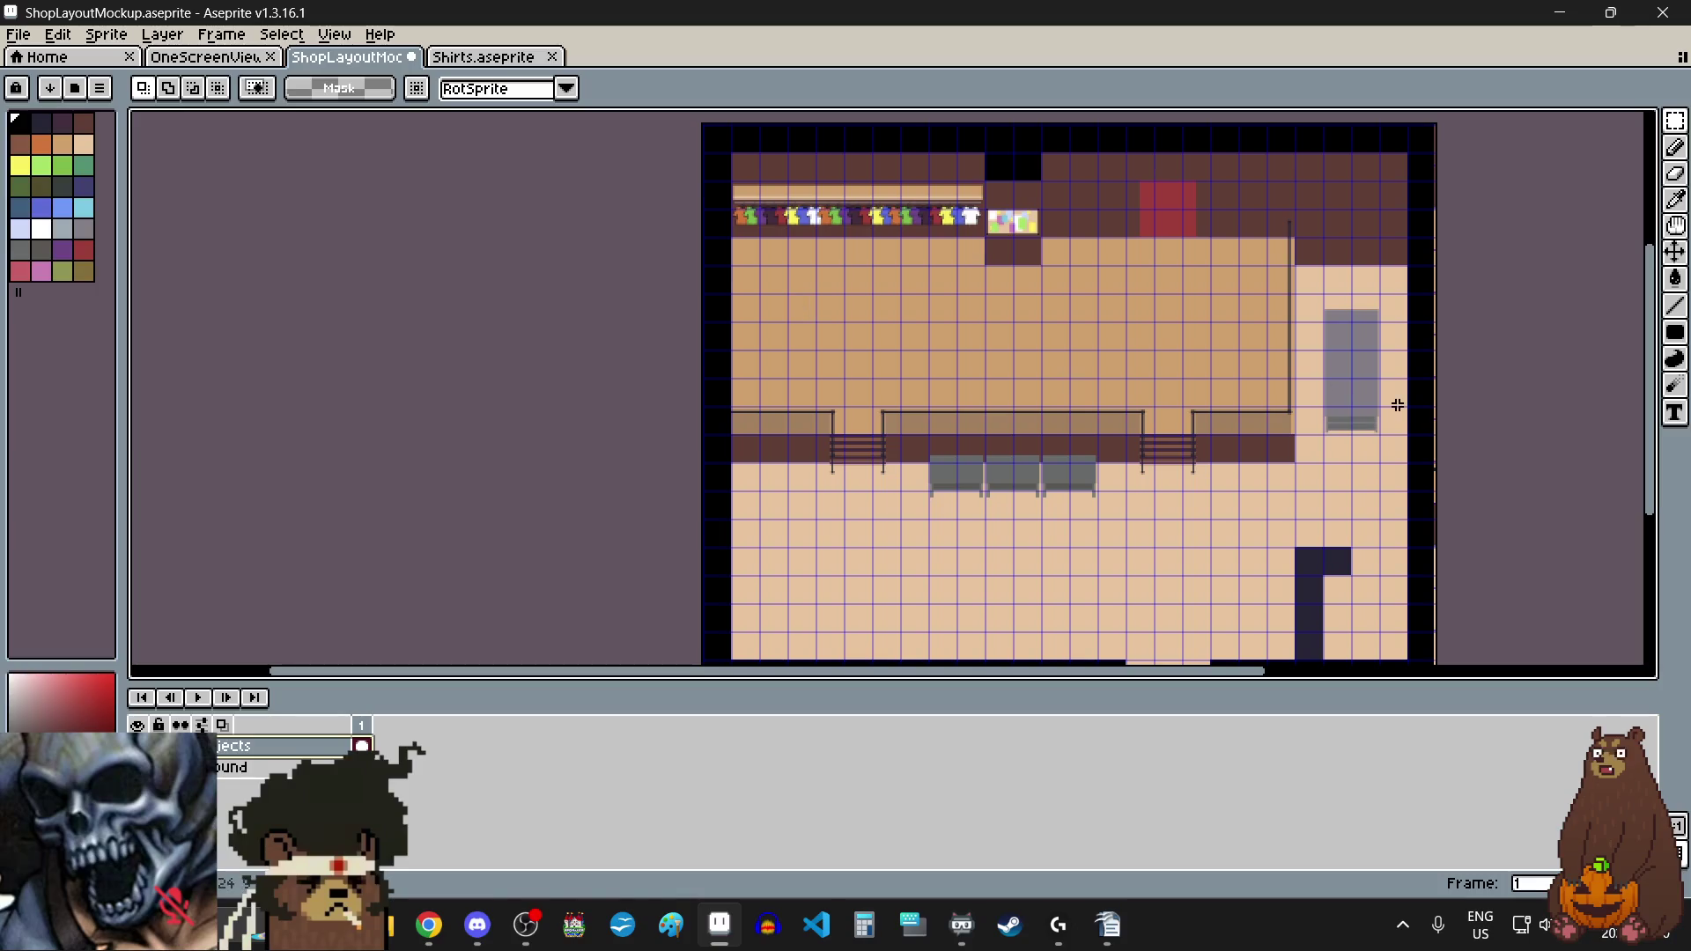
pyautogui.moveTo(1656, 398)
pyautogui.mouseDown()
pyautogui.moveTo(1654, 436)
pyautogui.moveTo(1656, 369)
pyautogui.mouseUp()
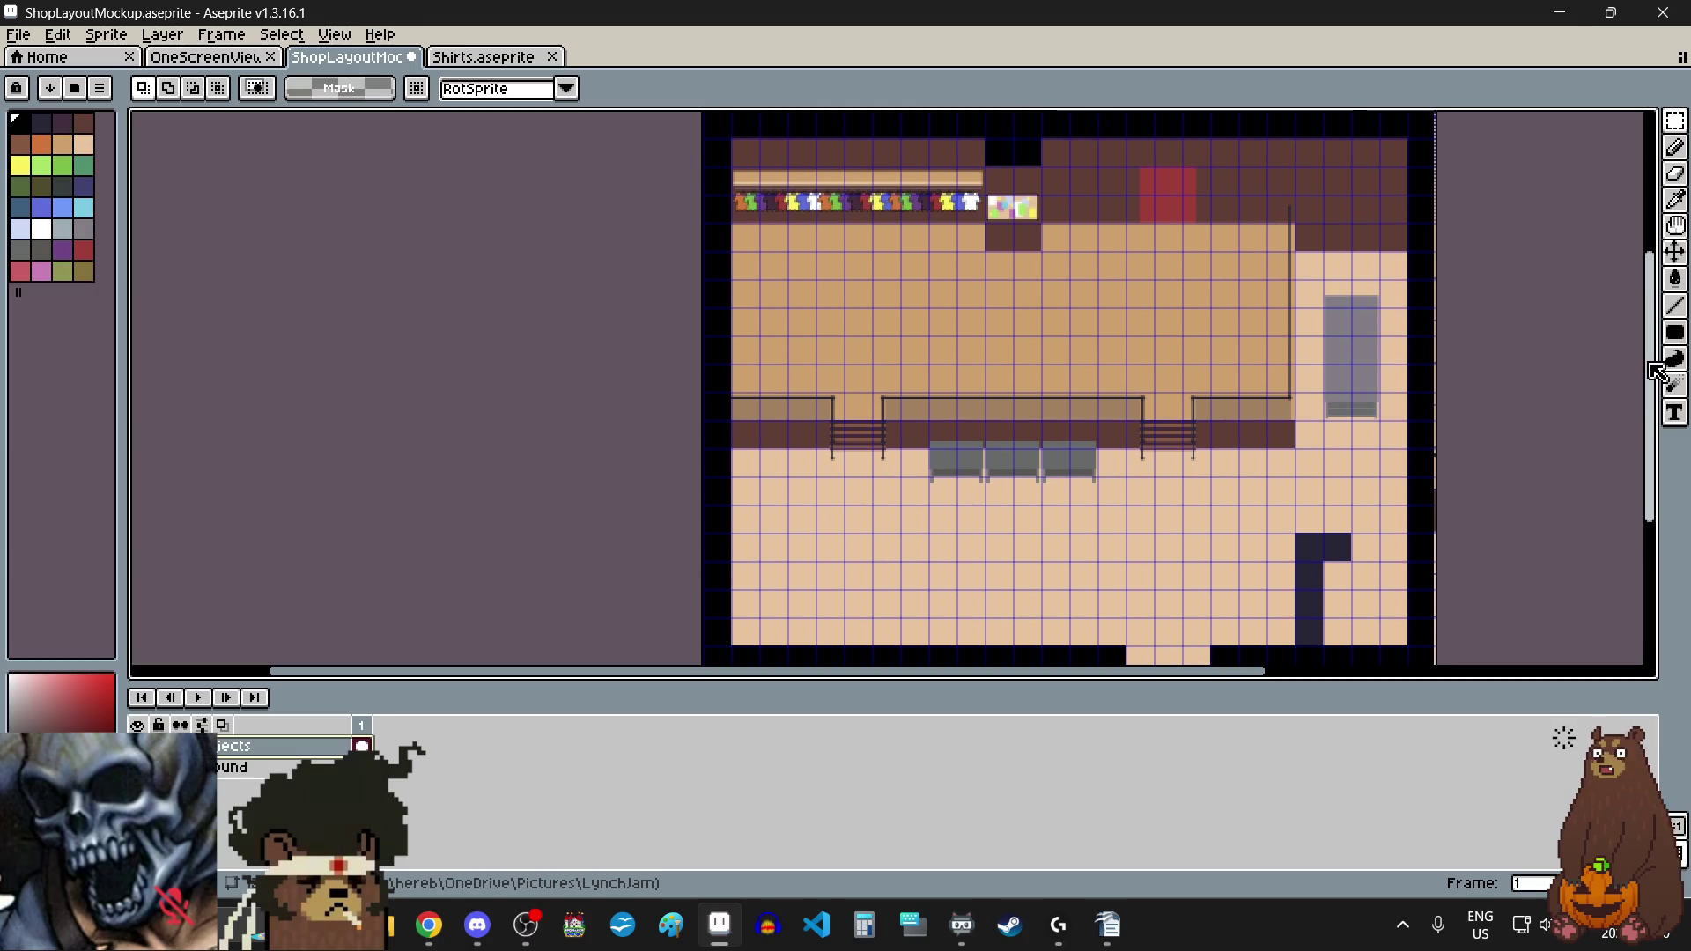
pyautogui.moveTo(1656, 369); pyautogui.dragTo(1655, 376)
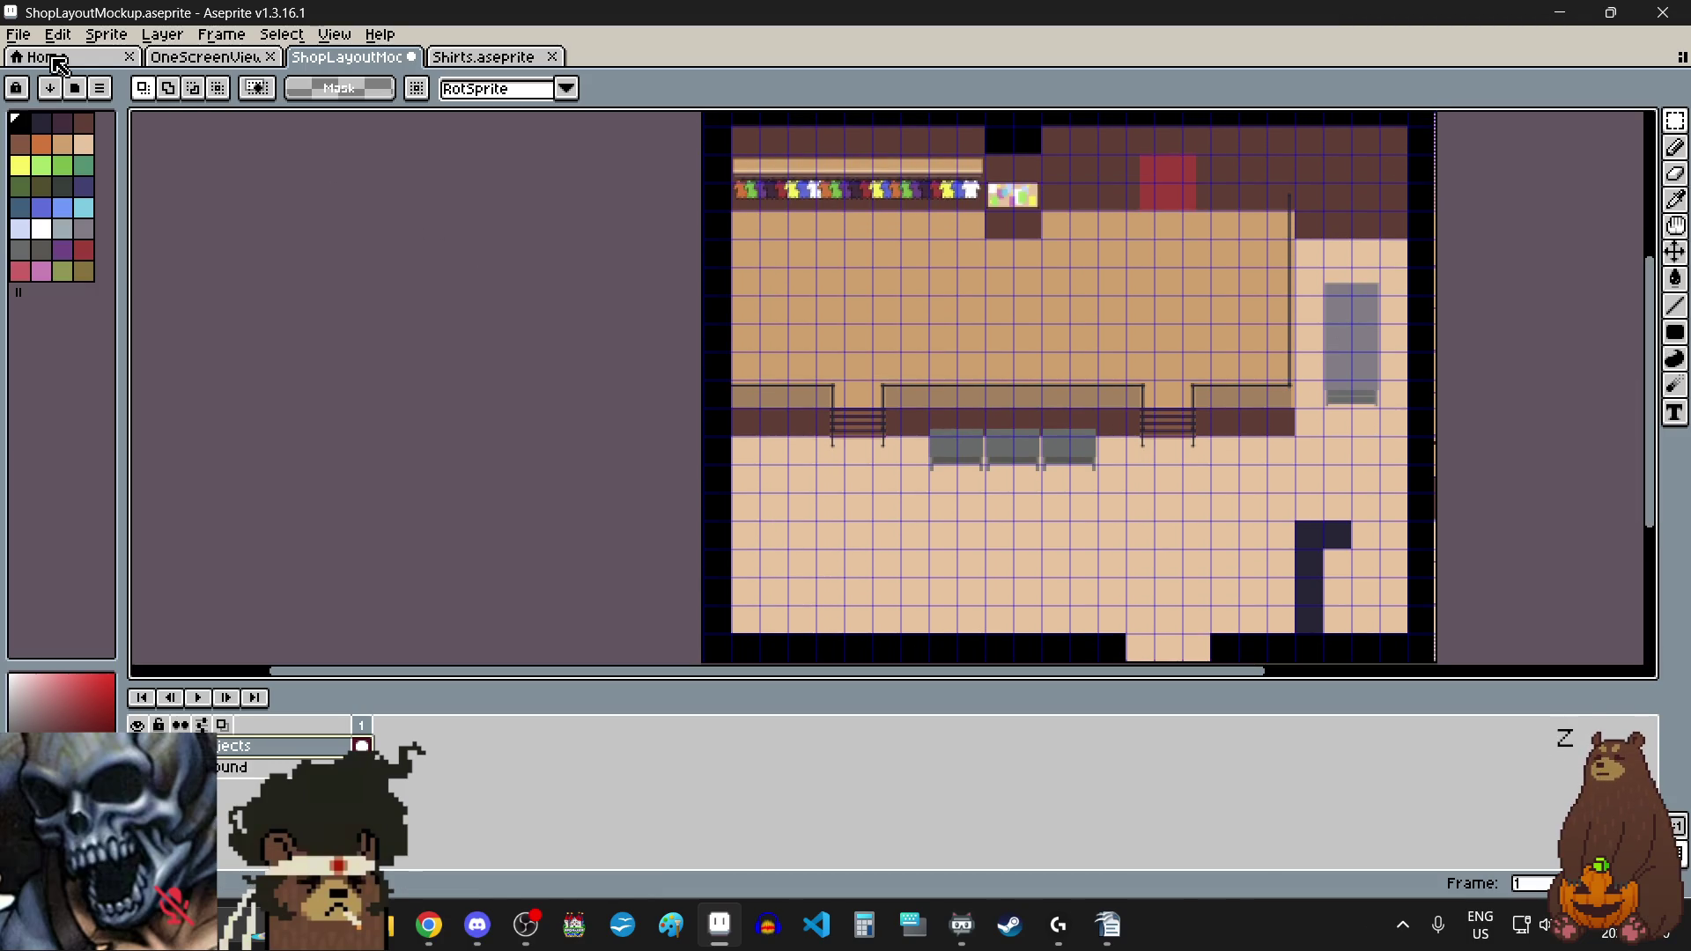
pyautogui.click(17, 33)
pyautogui.click(97, 125)
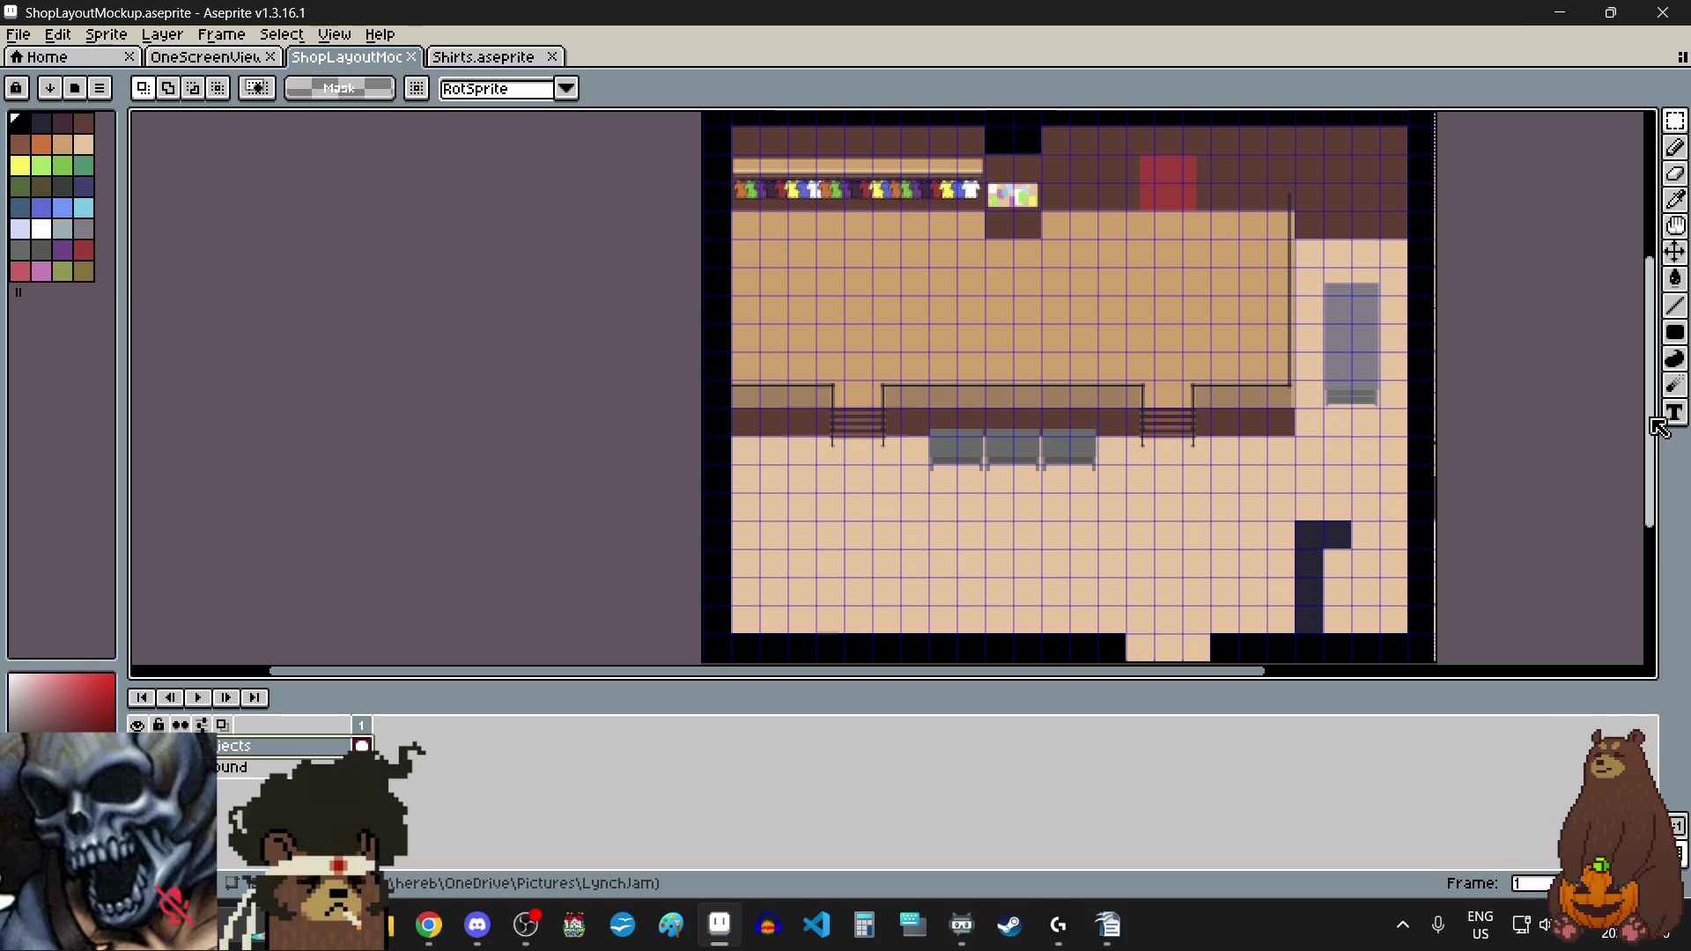
pyautogui.moveTo(1652, 421)
pyautogui.mouseDown()
pyautogui.moveTo(1652, 461)
pyautogui.moveTo(1671, 396)
pyautogui.moveTo(1645, 469)
pyautogui.mouseUp()
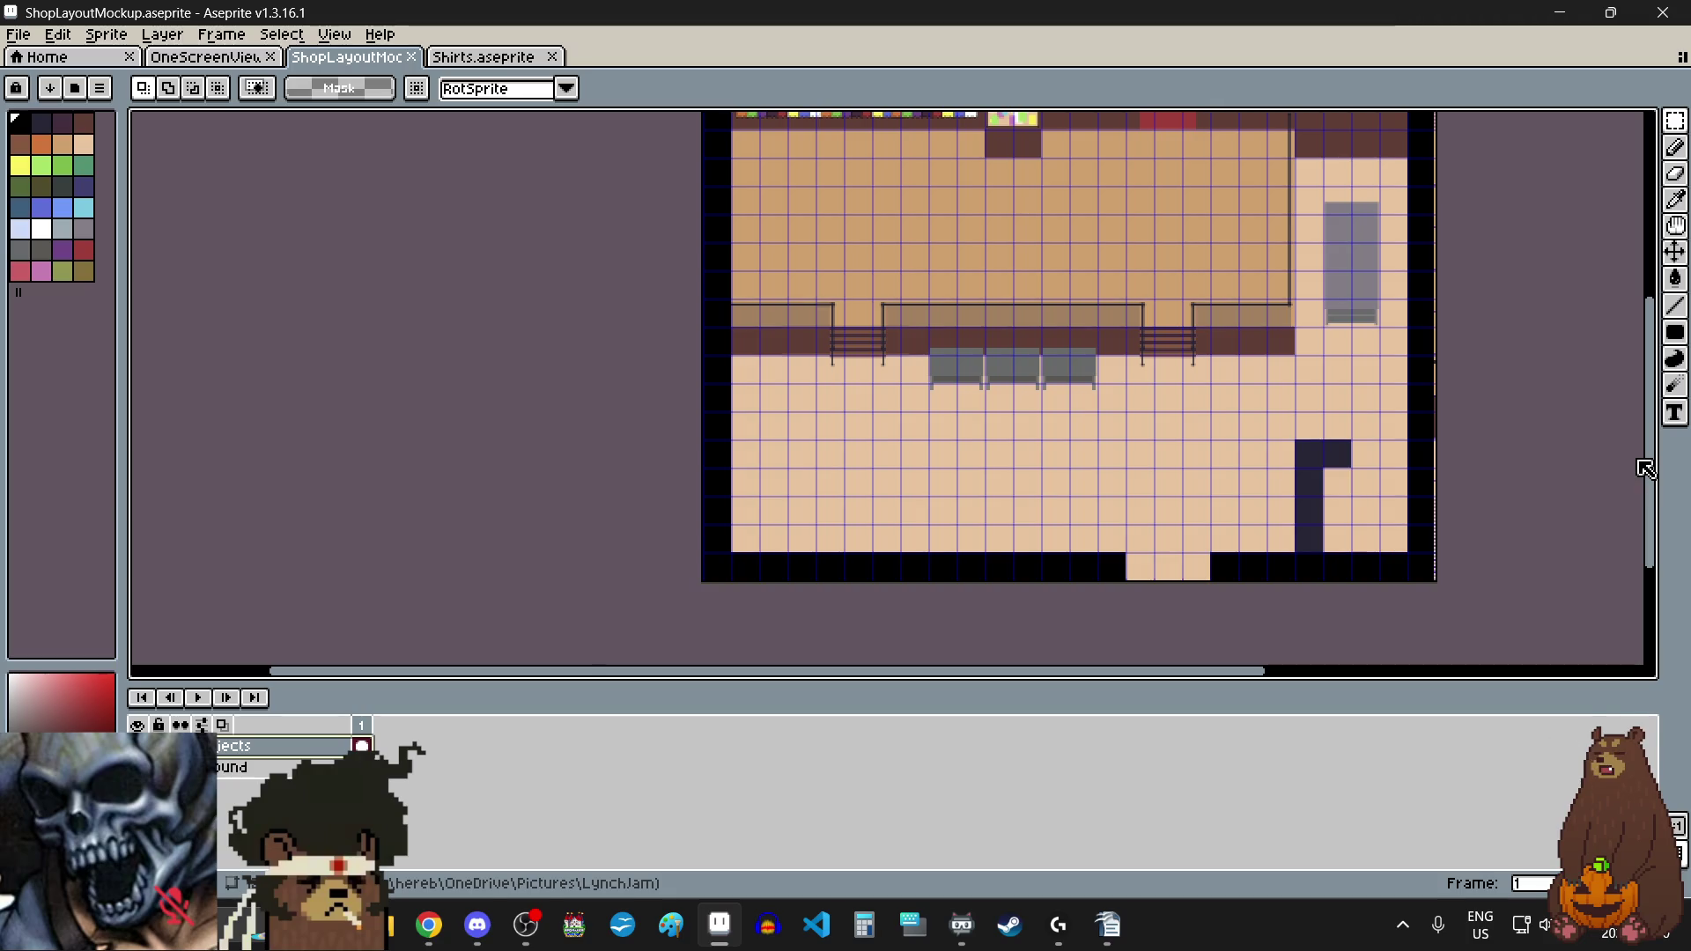
pyautogui.scroll(1, 1645, 468)
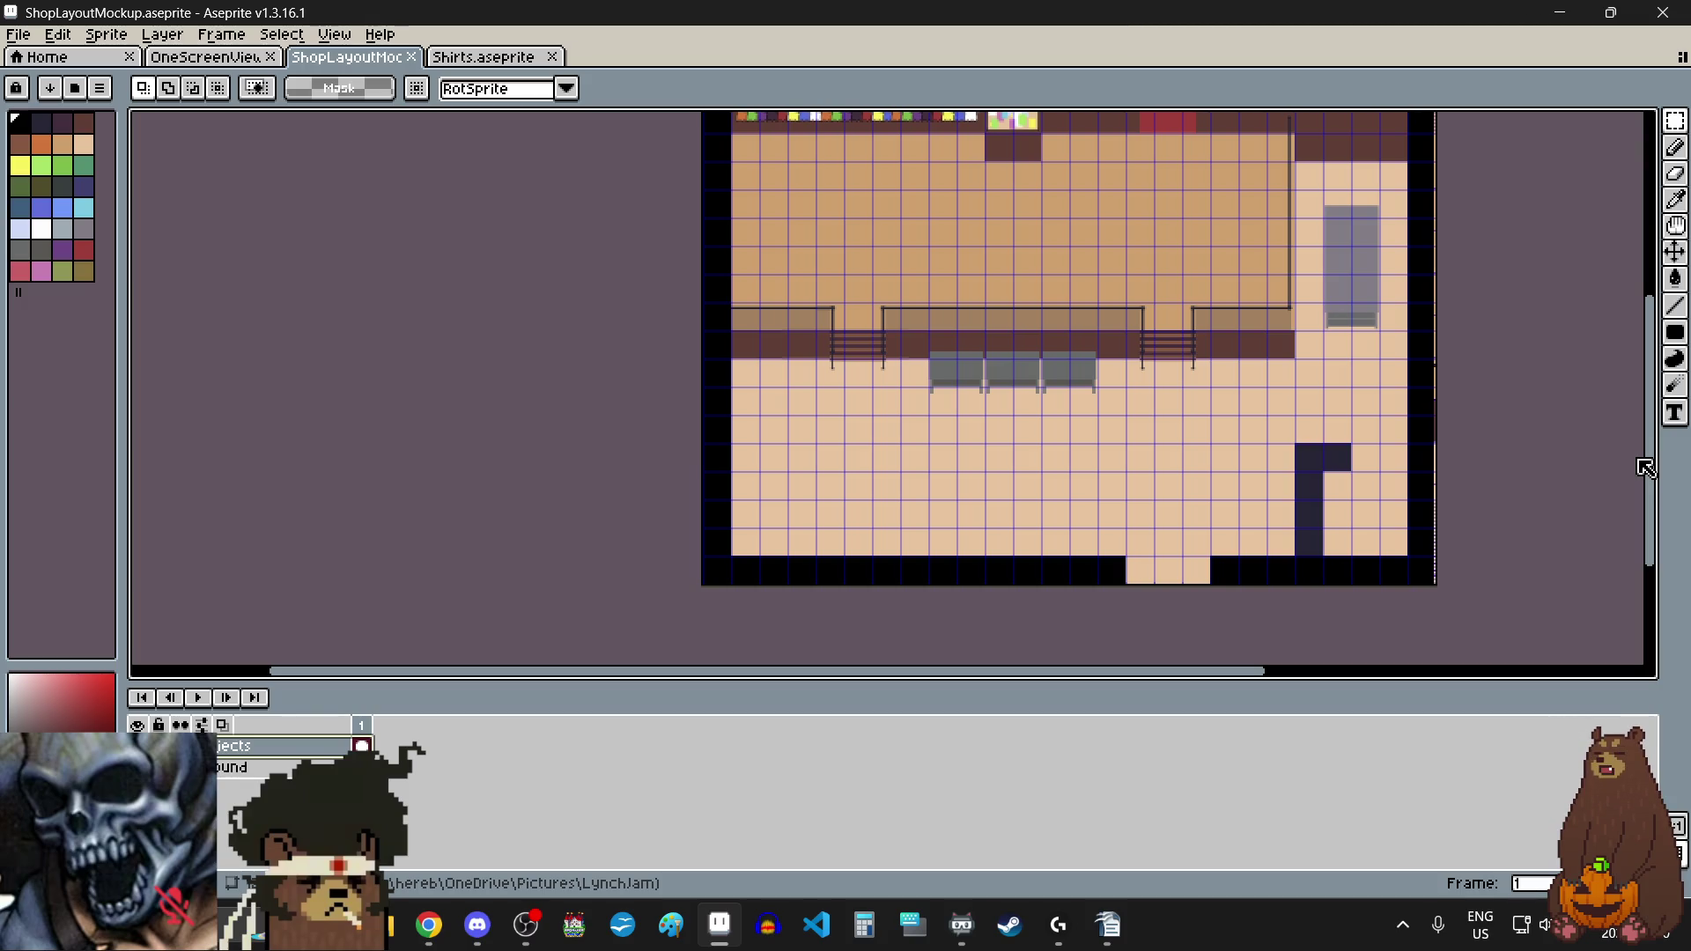
pyautogui.moveTo(1645, 467); pyautogui.dragTo(1647, 407)
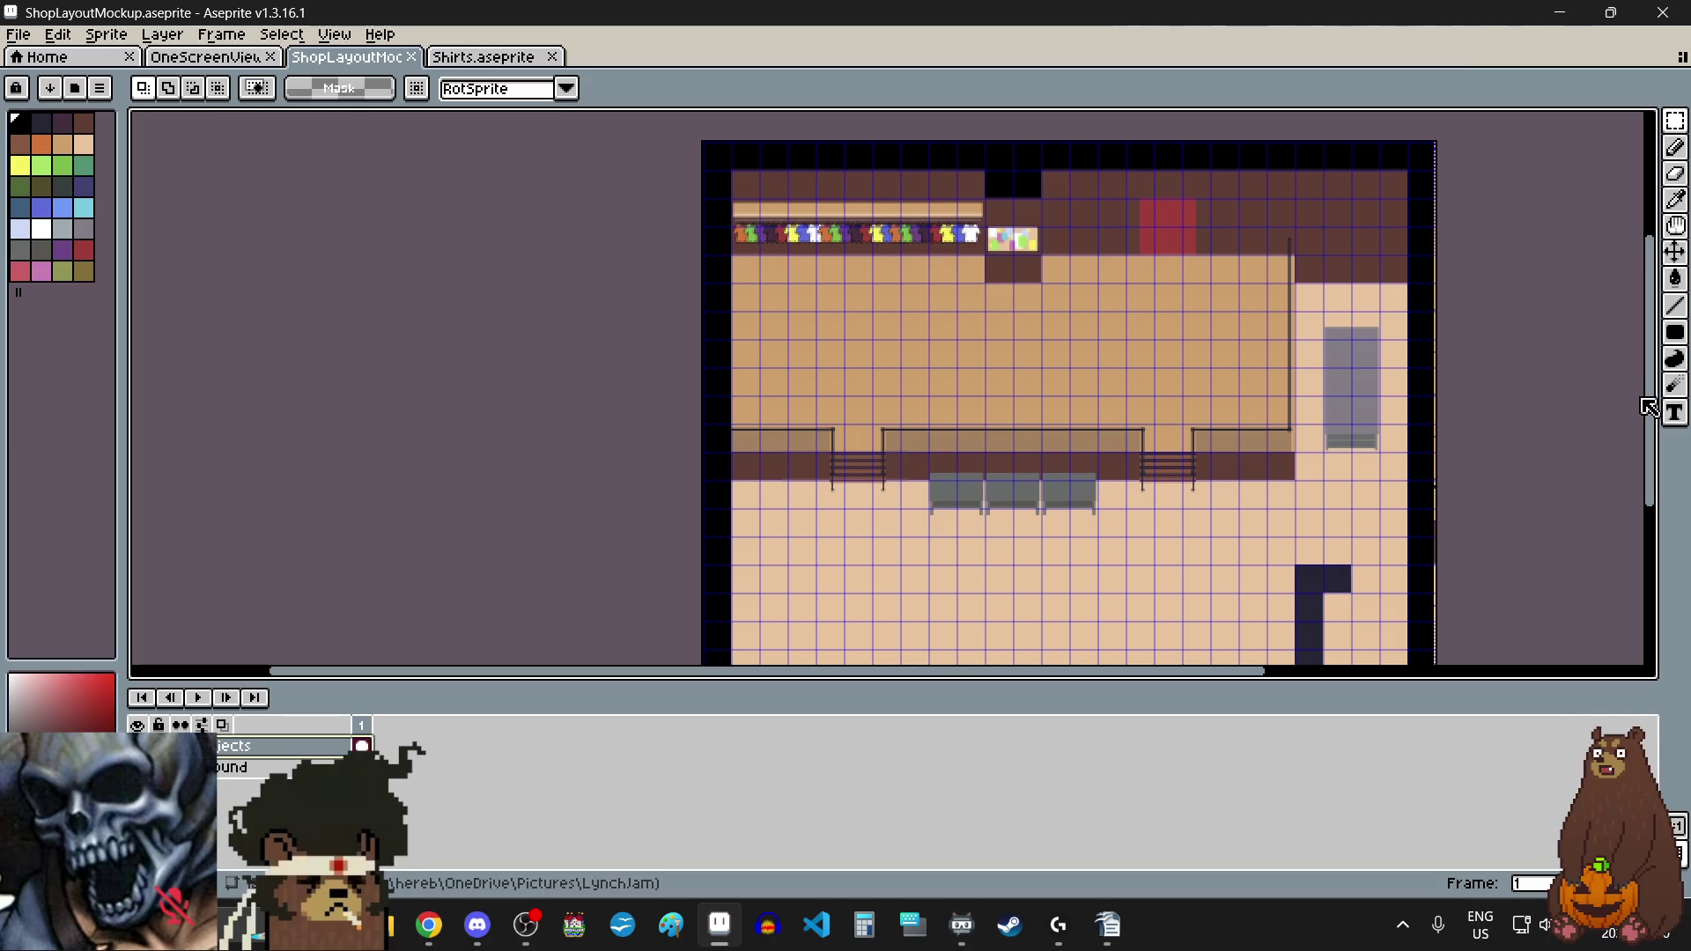
pyautogui.scroll(6, 1008, 177)
pyautogui.scroll(-3, 1004, 369)
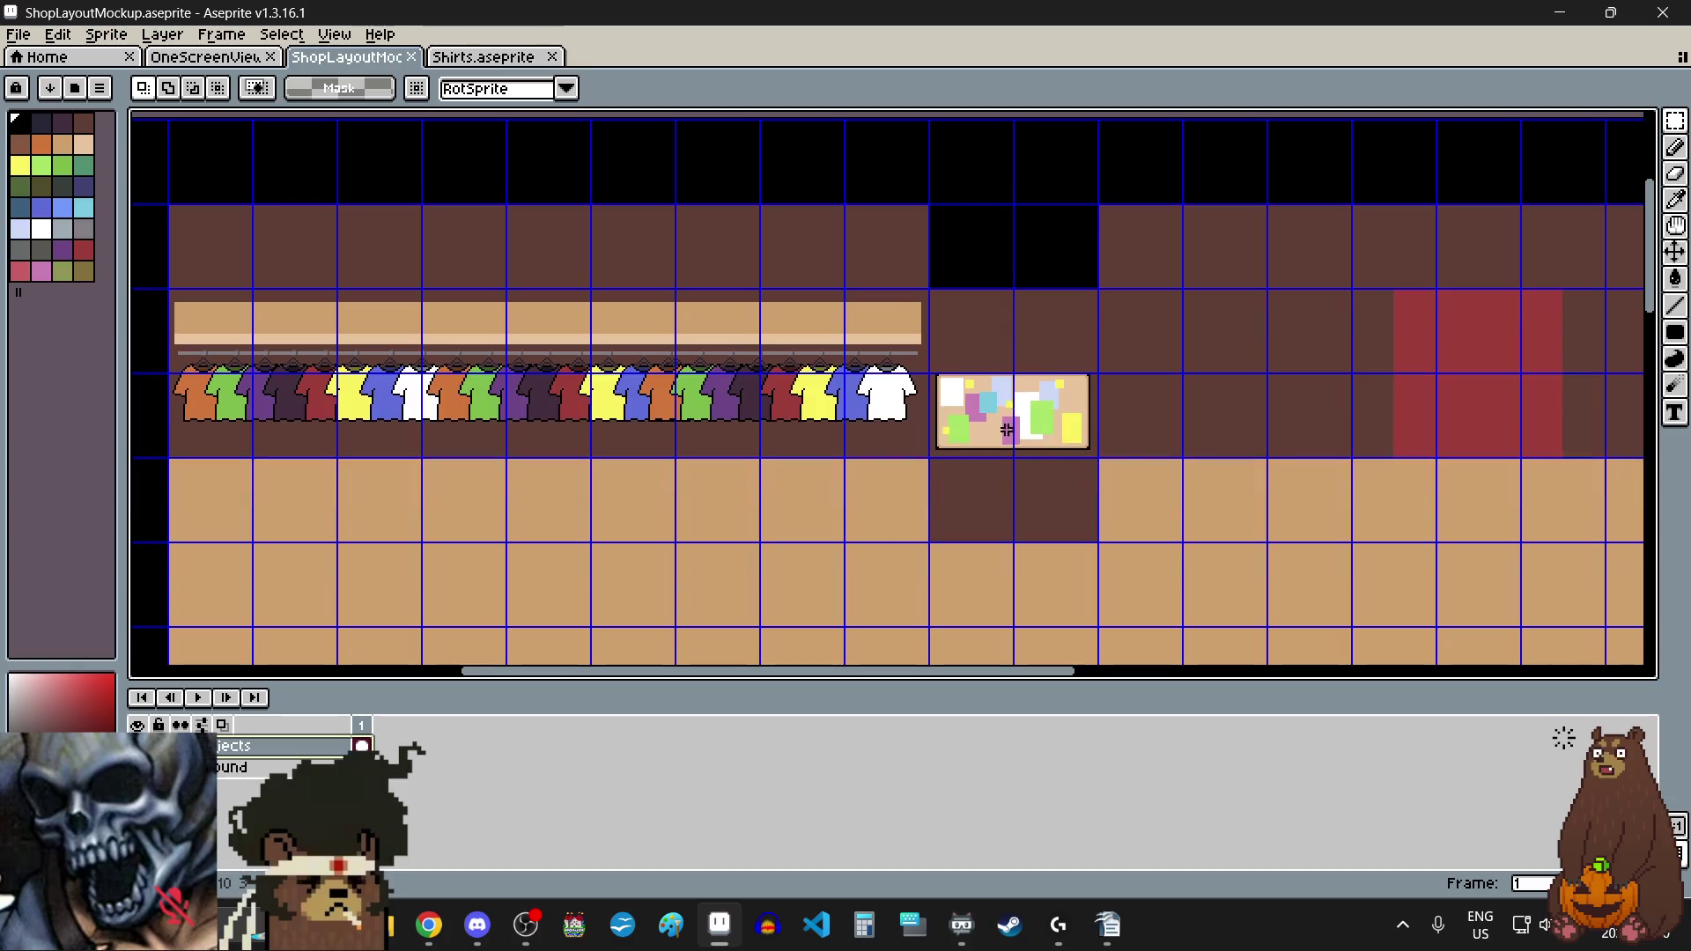
# Step: With the Pencil, place one black pin pixel atop the light-blue note, then choose grey
pyautogui.scroll(3, 1008, 430)
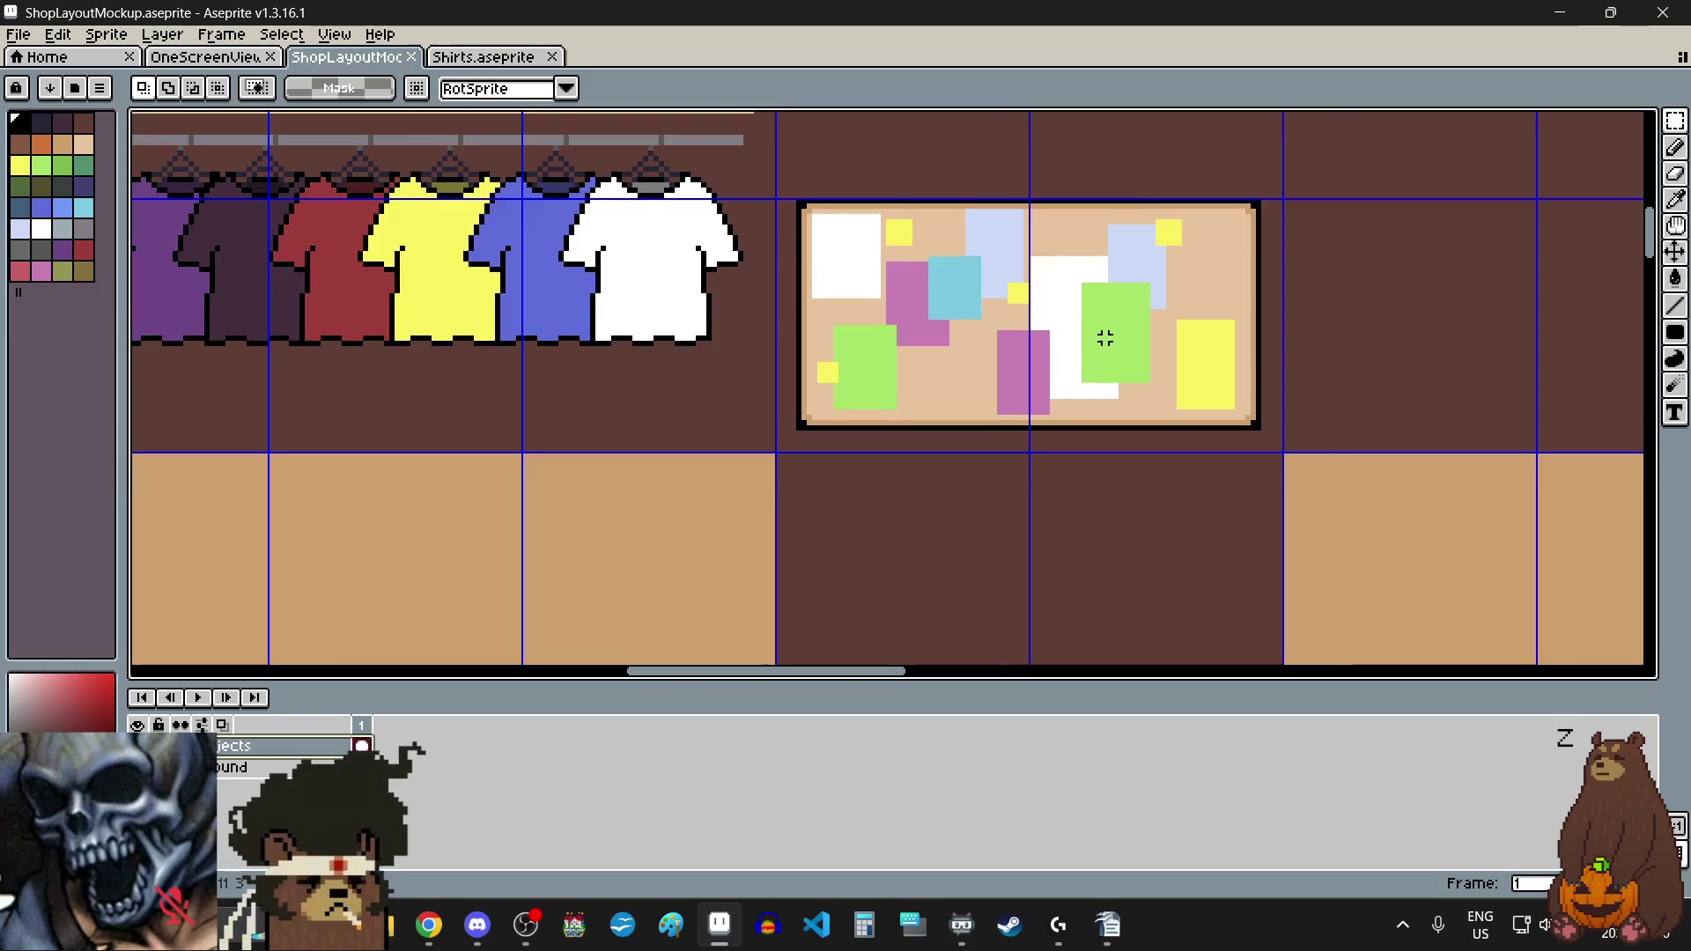
pyautogui.scroll(2, 1105, 337)
pyautogui.click(1675, 147)
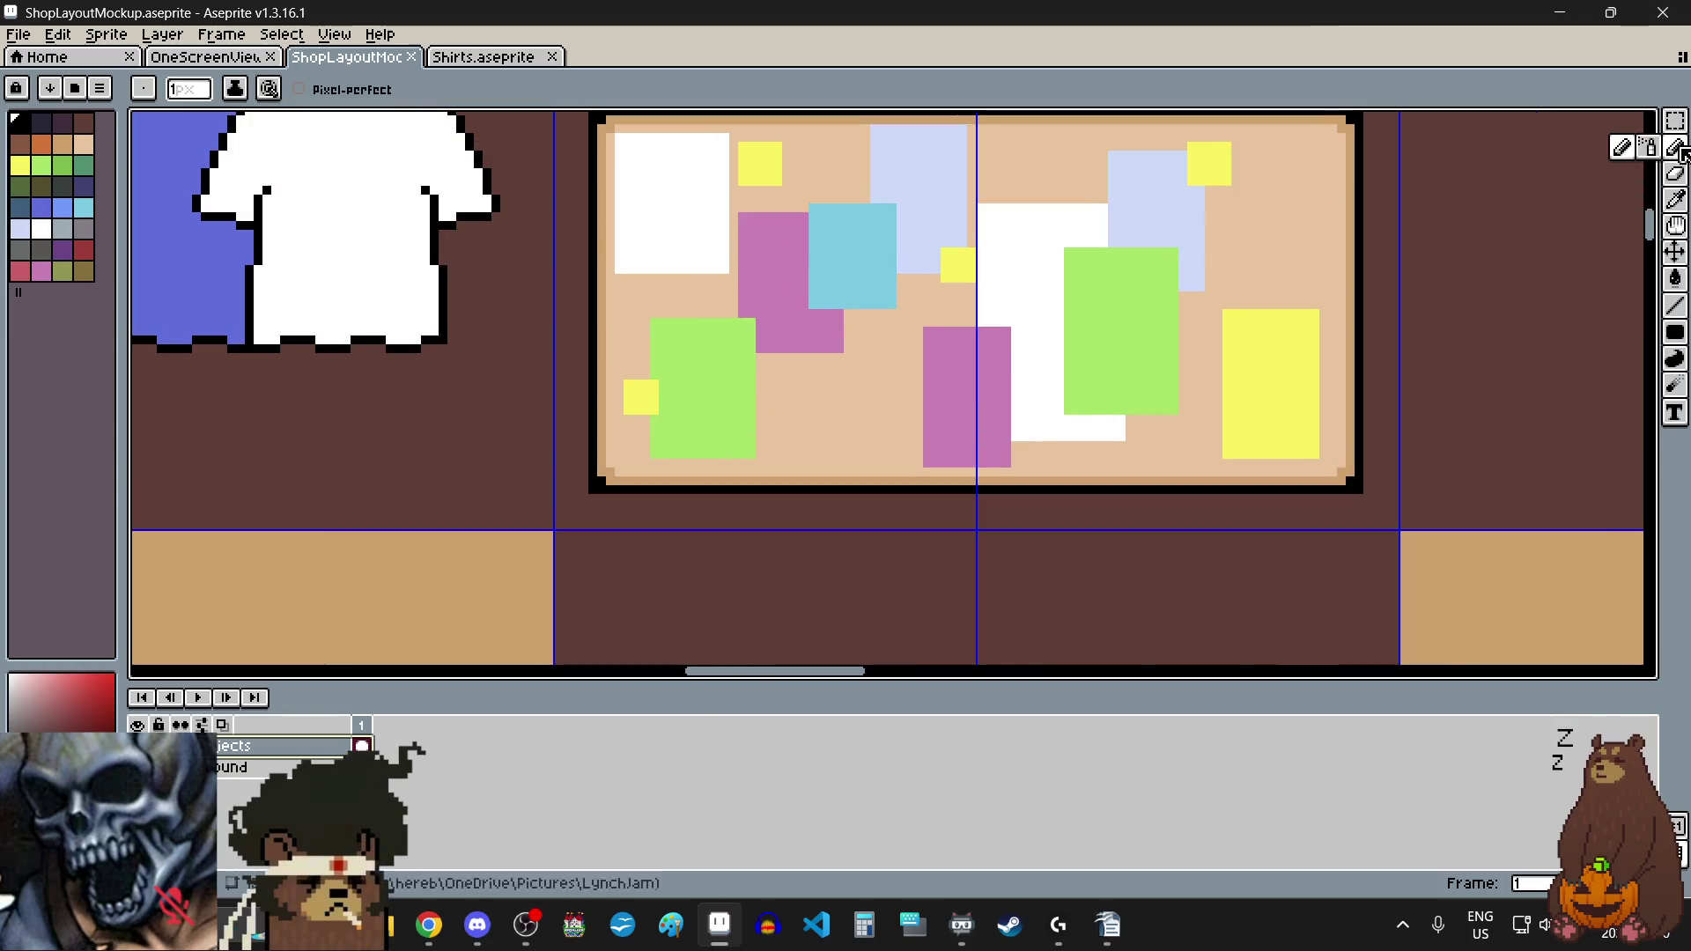
pyautogui.scroll(2, 1207, 144)
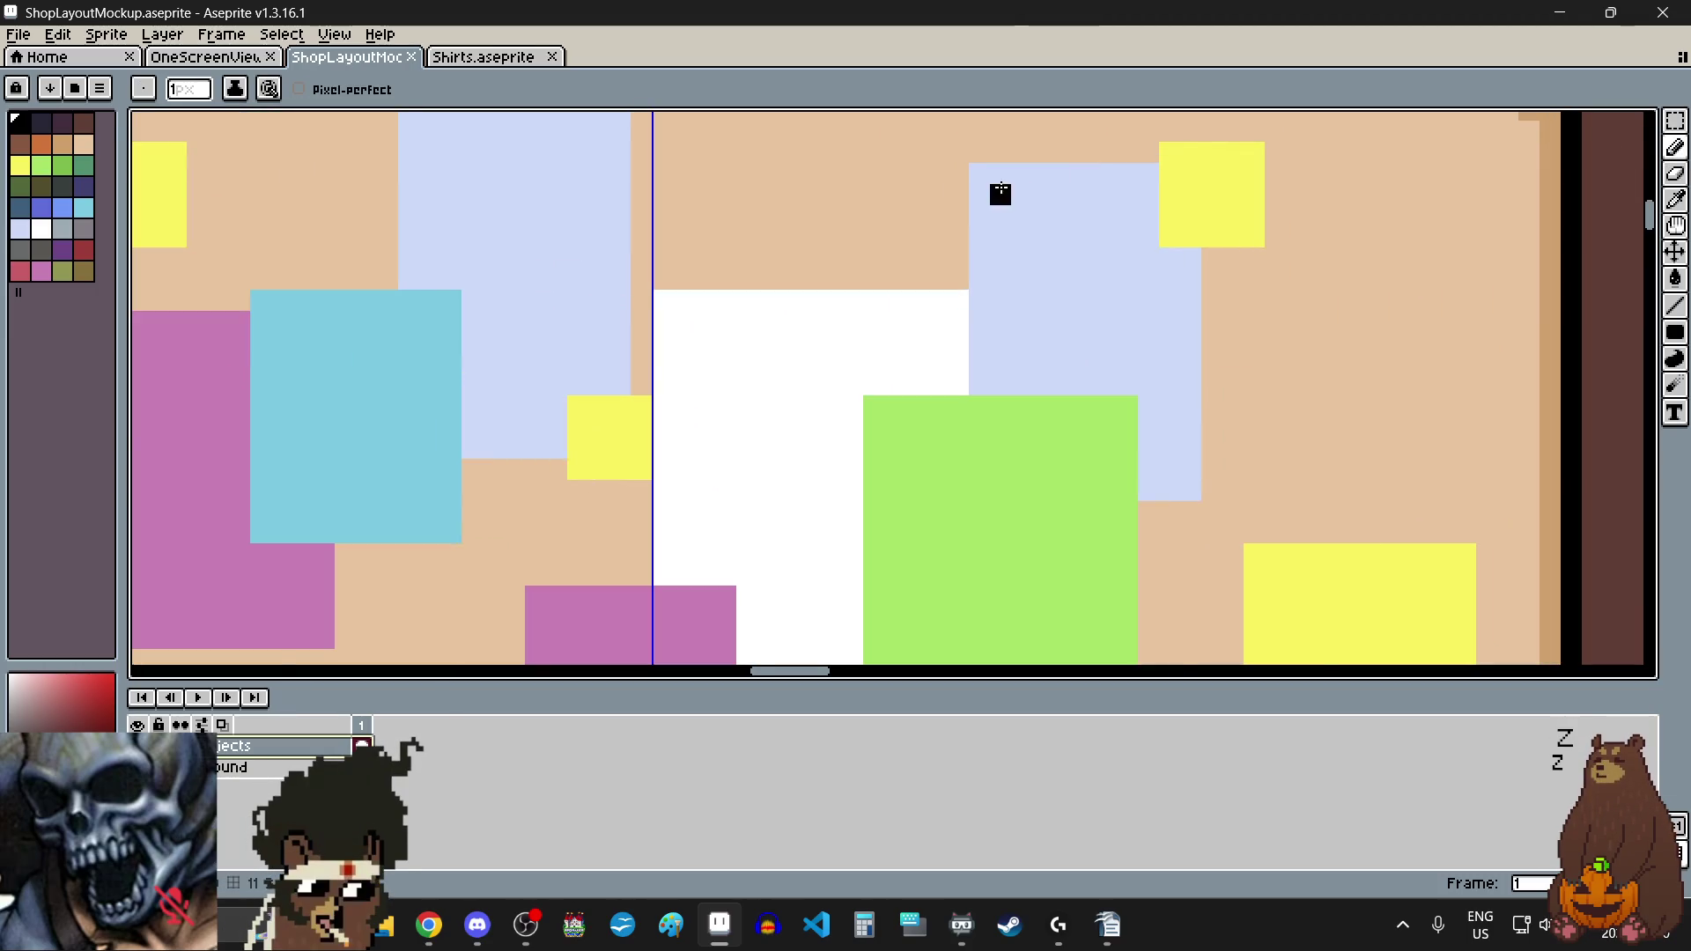
pyautogui.scroll(1, 992, 188)
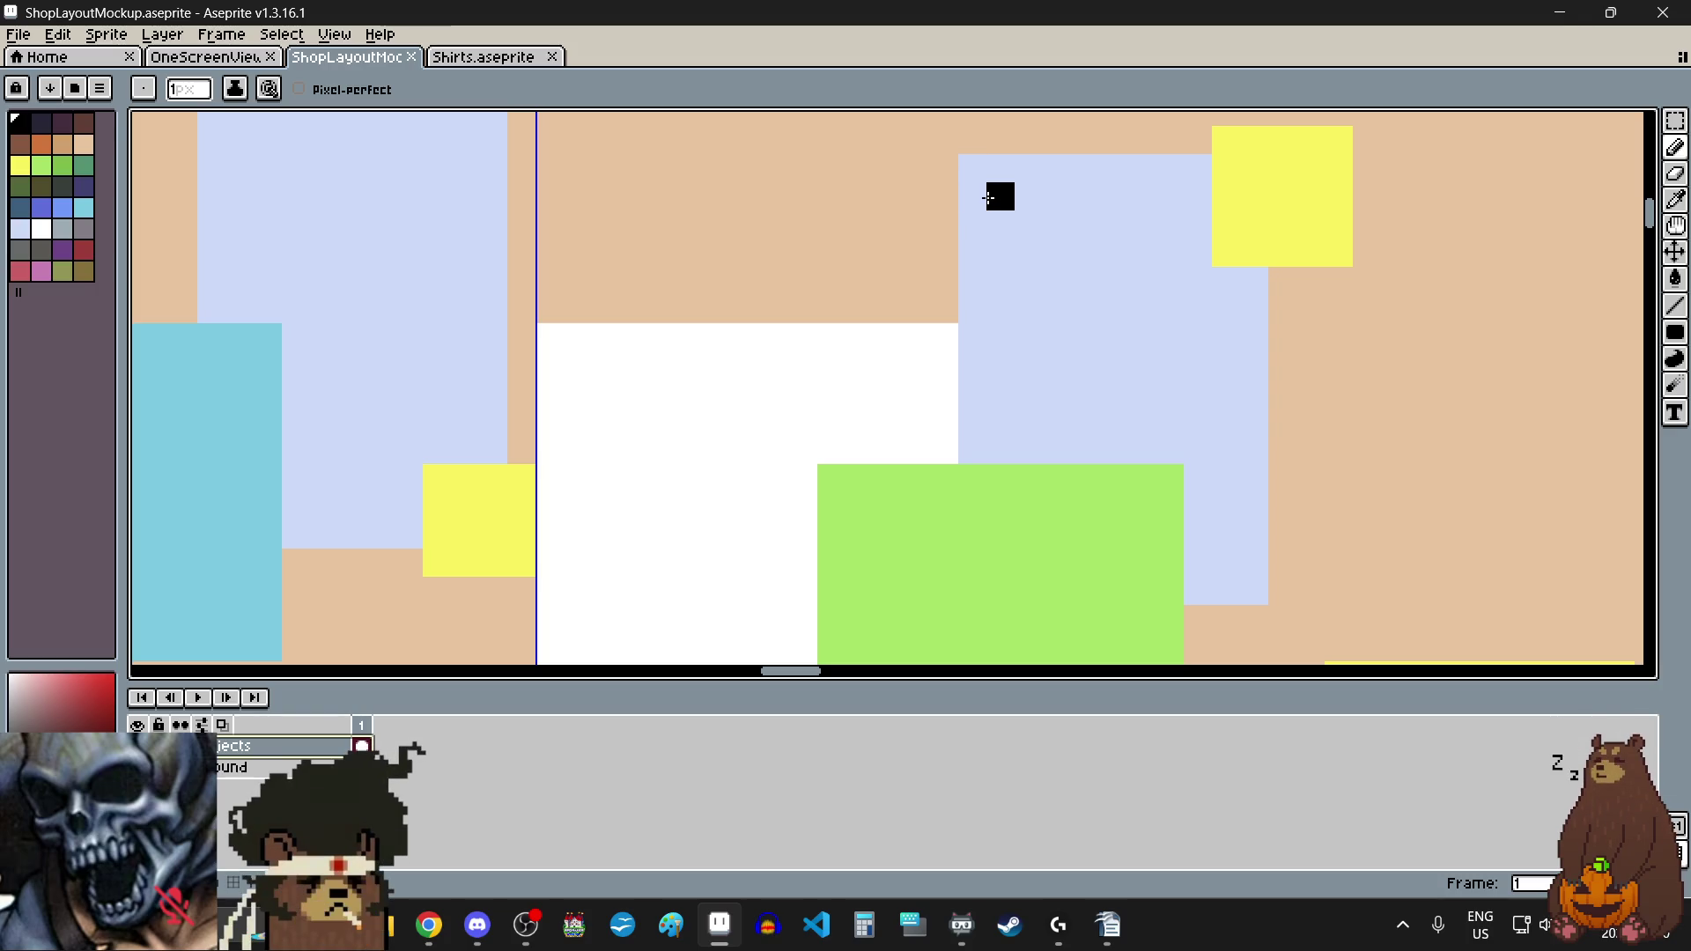
pyautogui.click(1000, 252)
pyautogui.scroll(-4, 1000, 264)
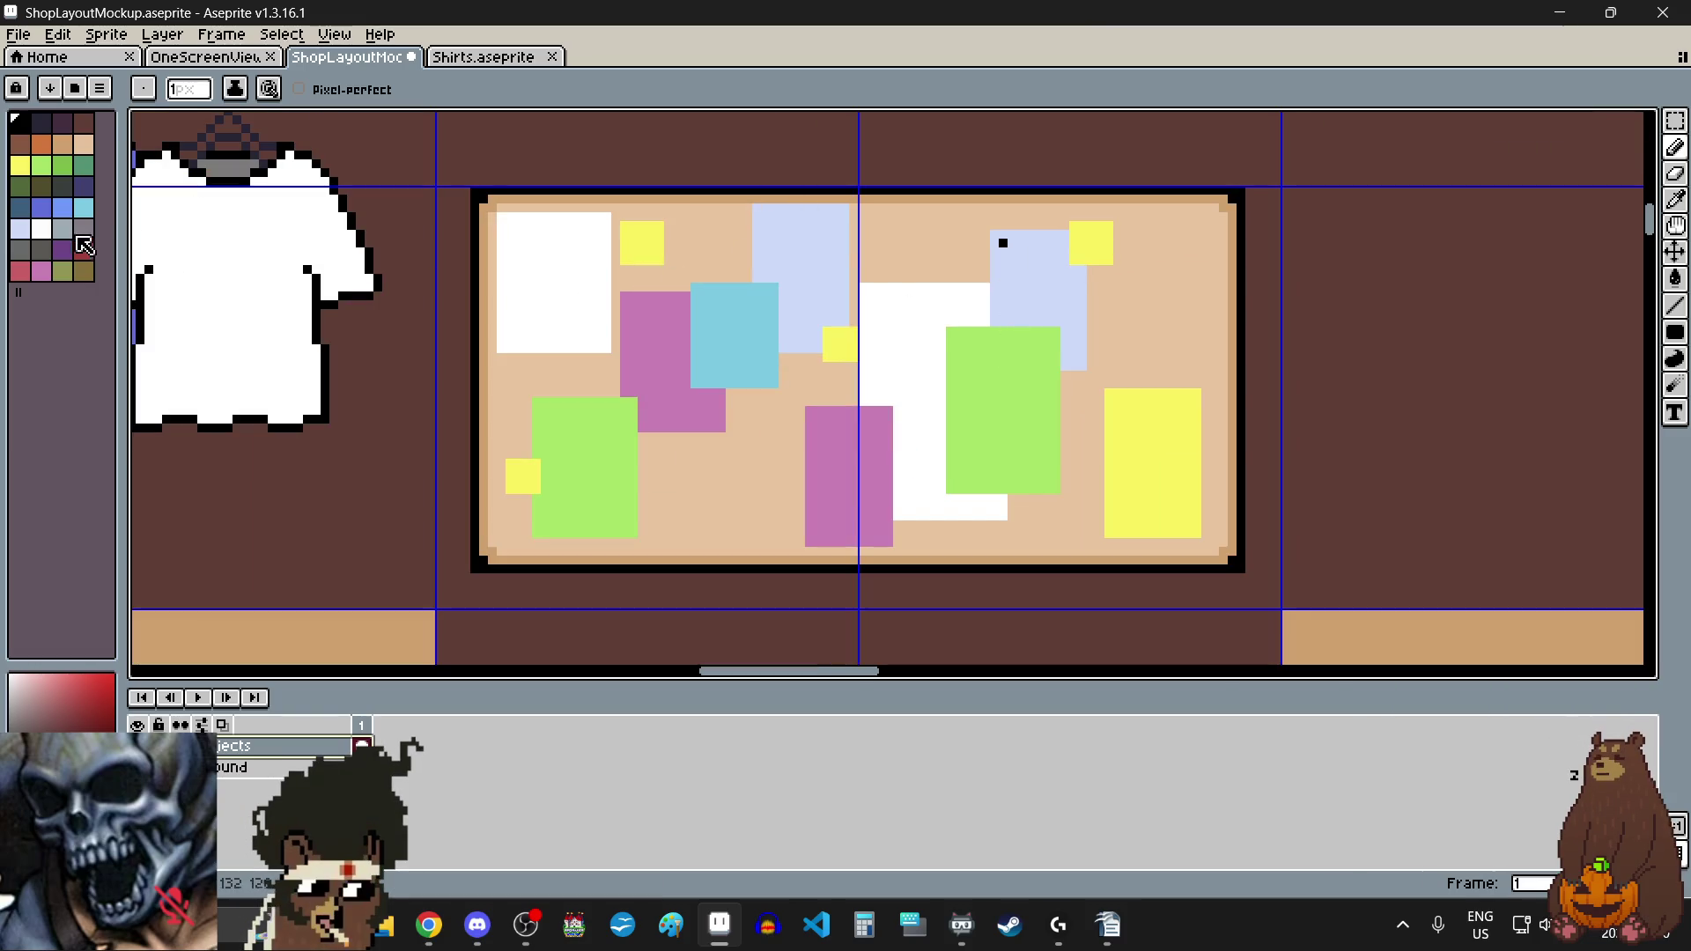
pyautogui.click(61, 228)
pyautogui.scroll(3, 990, 266)
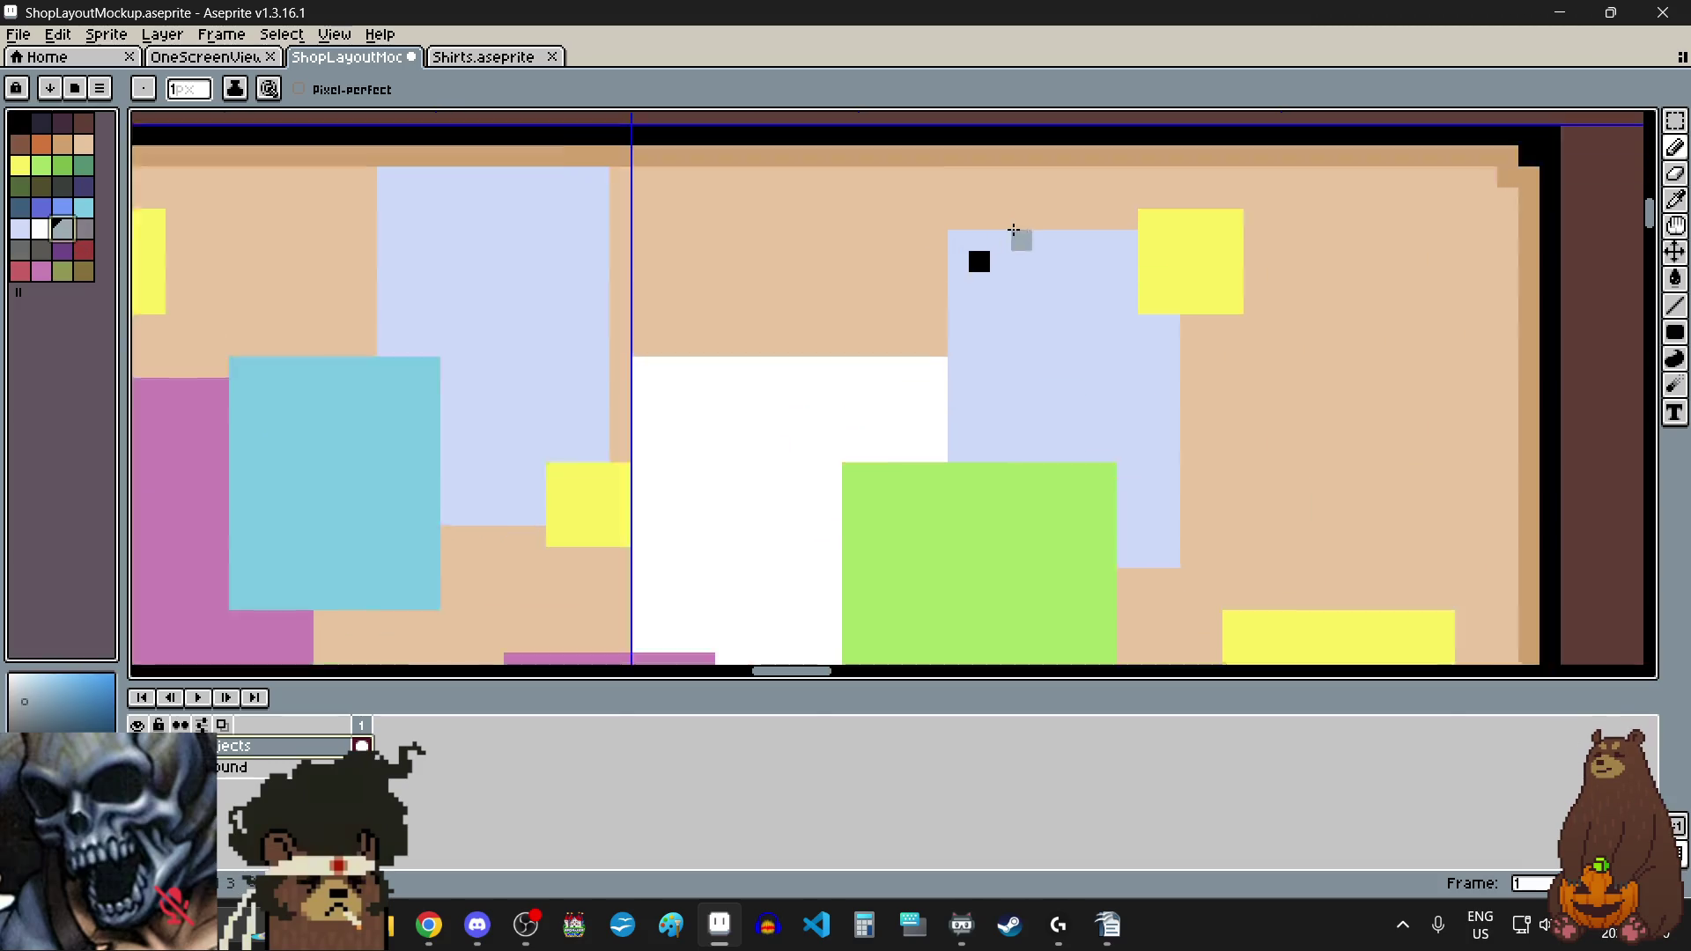
pyautogui.click(970, 268)
pyautogui.scroll(-3, 969, 273)
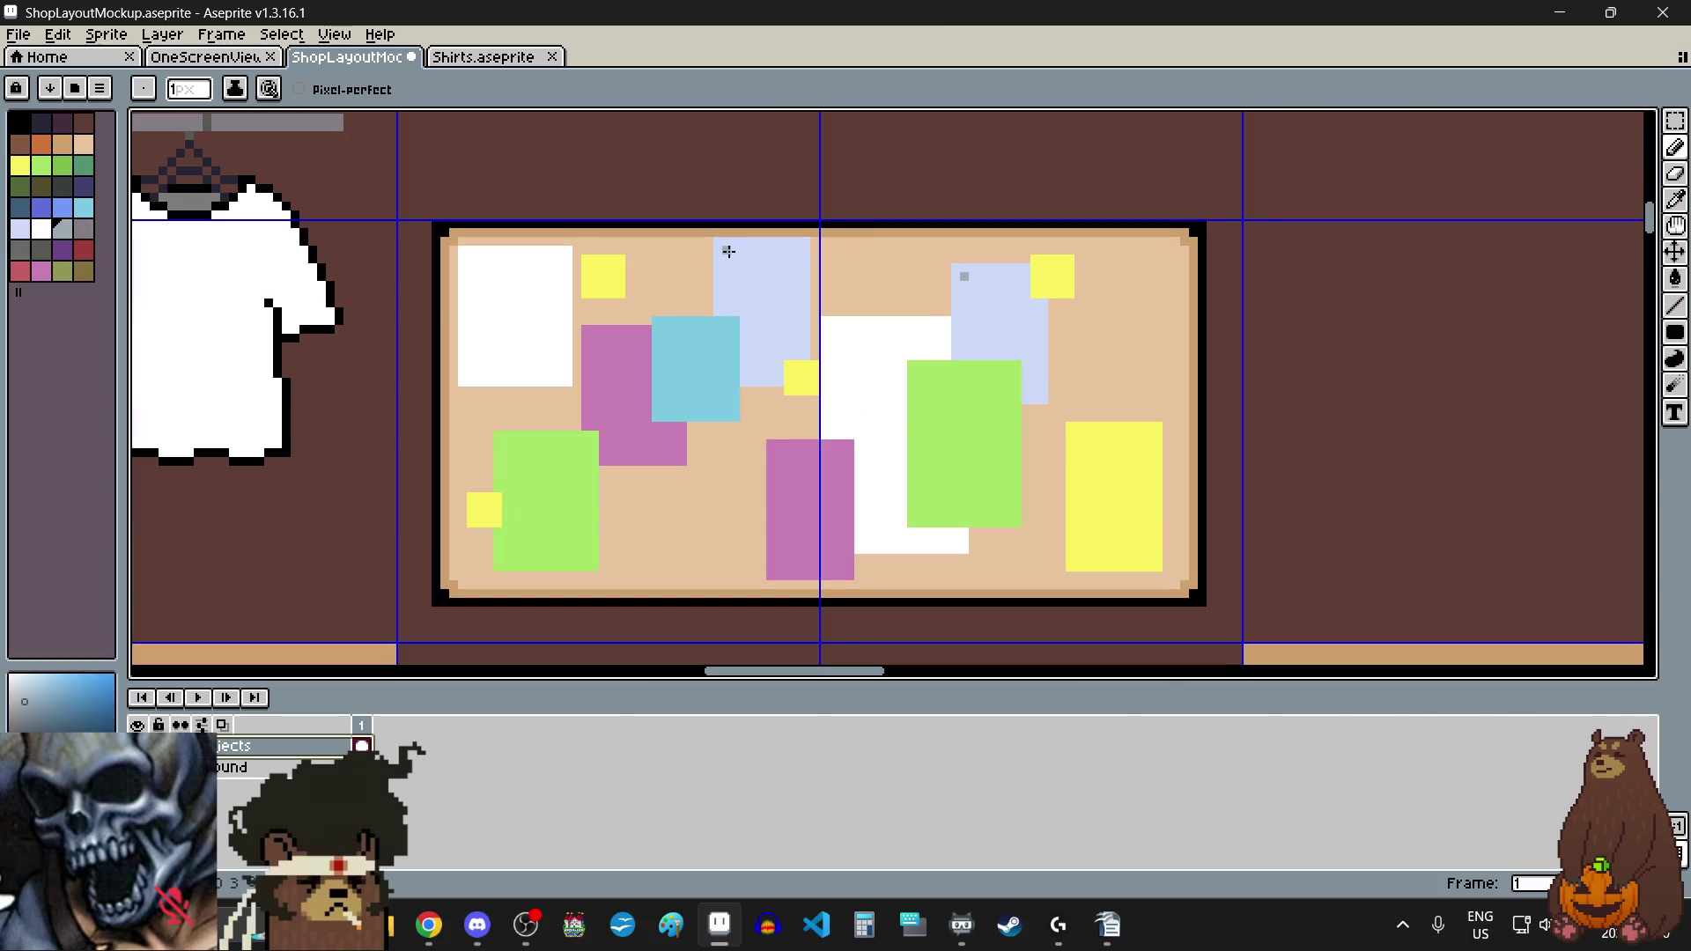
pyautogui.scroll(3, 931, 394)
pyautogui.click(878, 298)
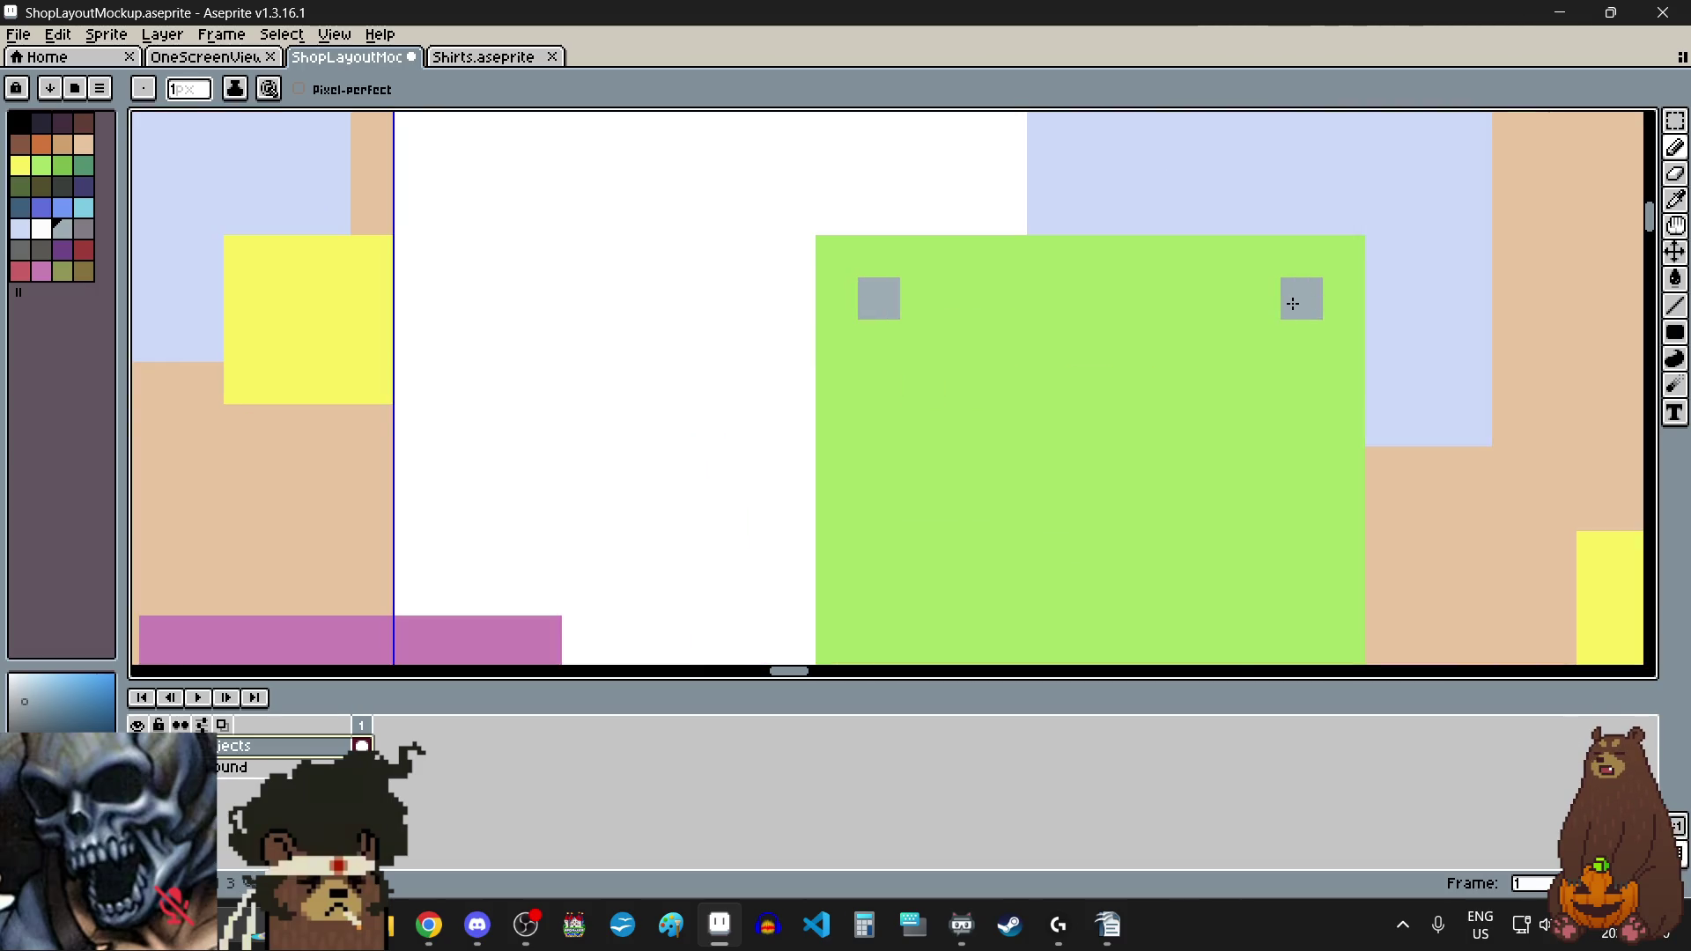
pyautogui.scroll(-3, 1295, 300)
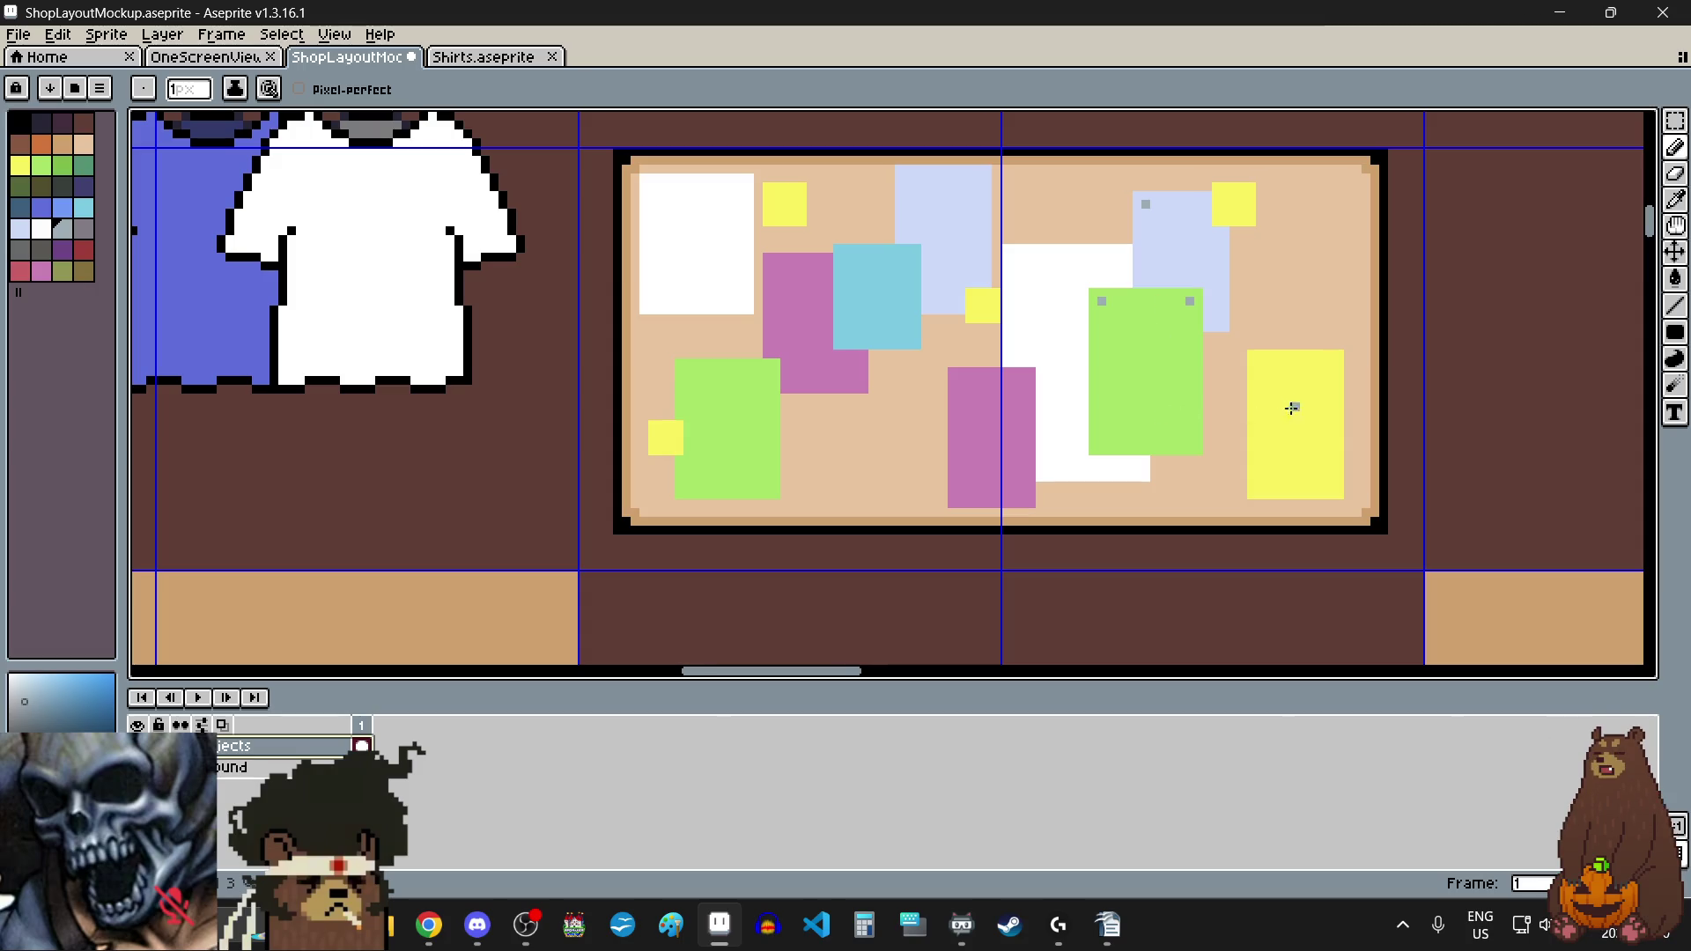
pyautogui.scroll(3, 1292, 408)
pyautogui.click(1159, 379)
pyautogui.click(1286, 379)
pyautogui.scroll(-3, 1279, 389)
pyautogui.scroll(3, 1004, 282)
pyautogui.click(990, 258)
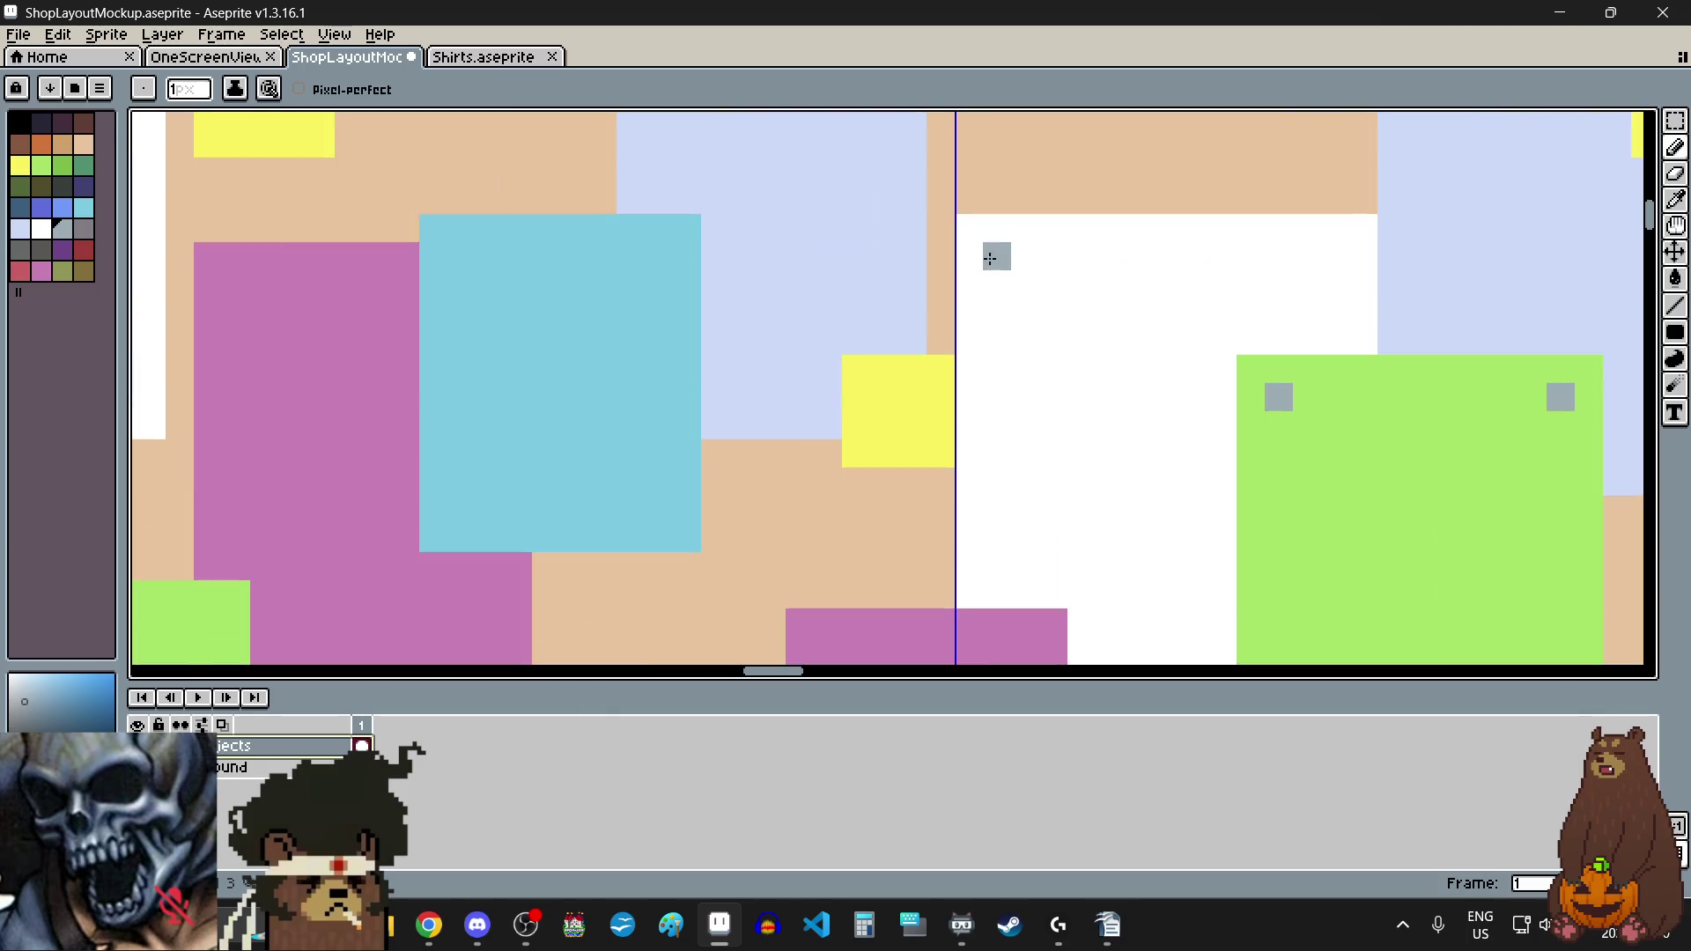
pyautogui.scroll(-3, 1047, 311)
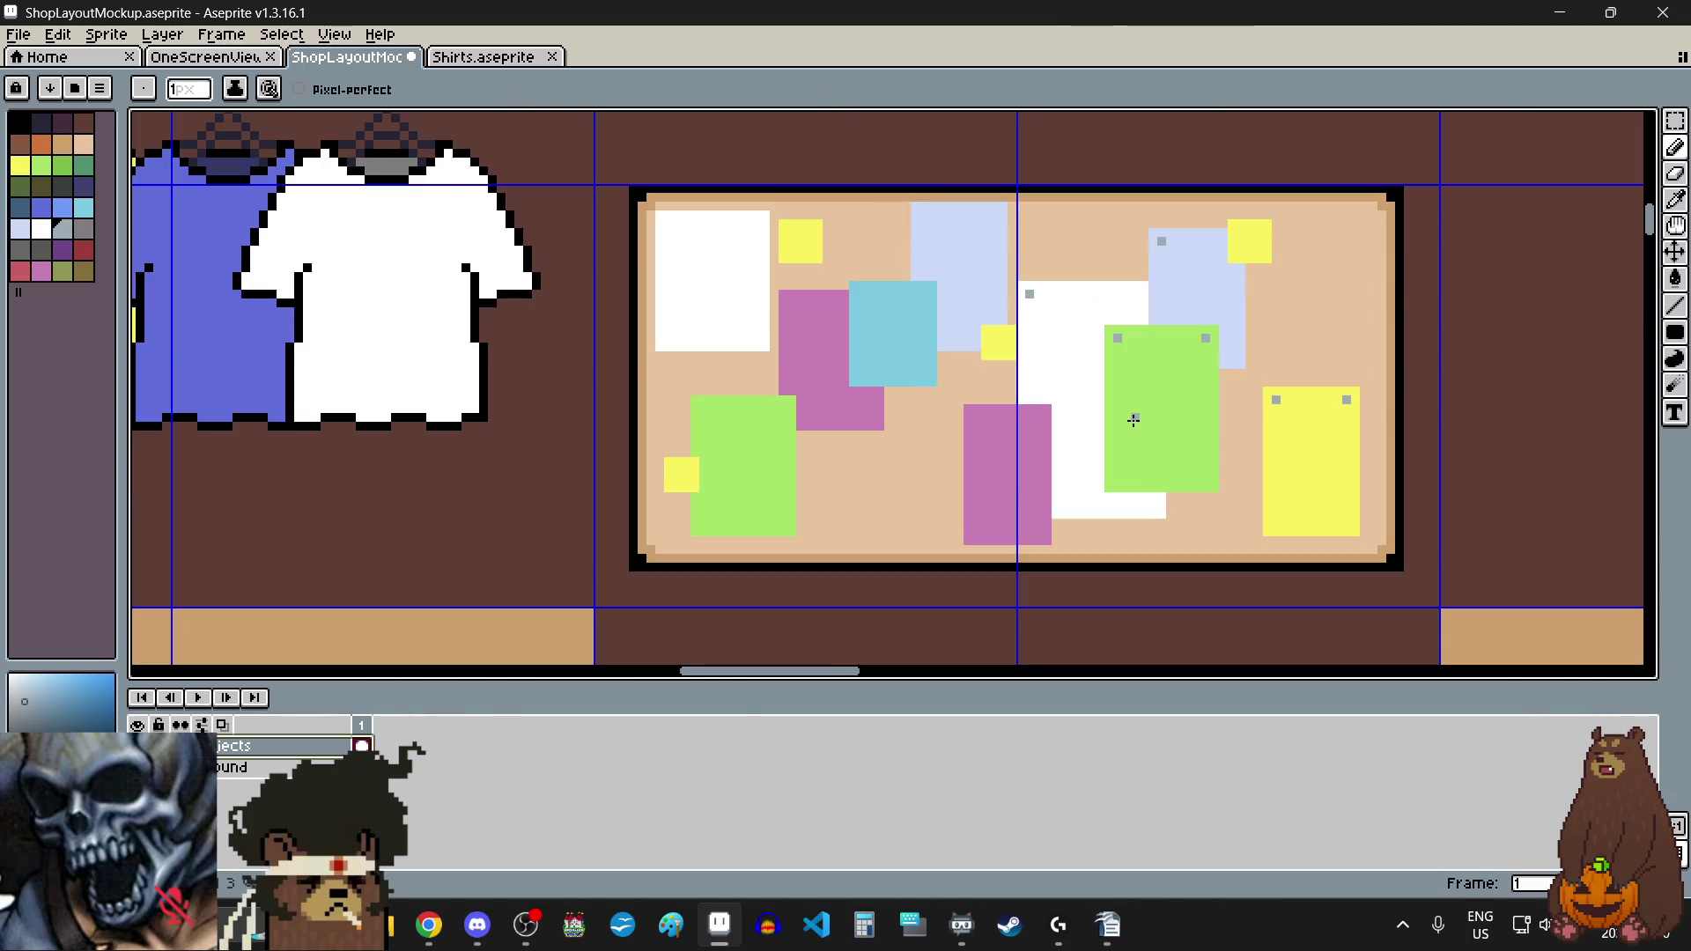
pyautogui.scroll(3, 940, 224)
pyautogui.click(886, 264)
pyautogui.click(1247, 284)
pyautogui.click(1141, 307)
pyautogui.scroll(-3, 1141, 306)
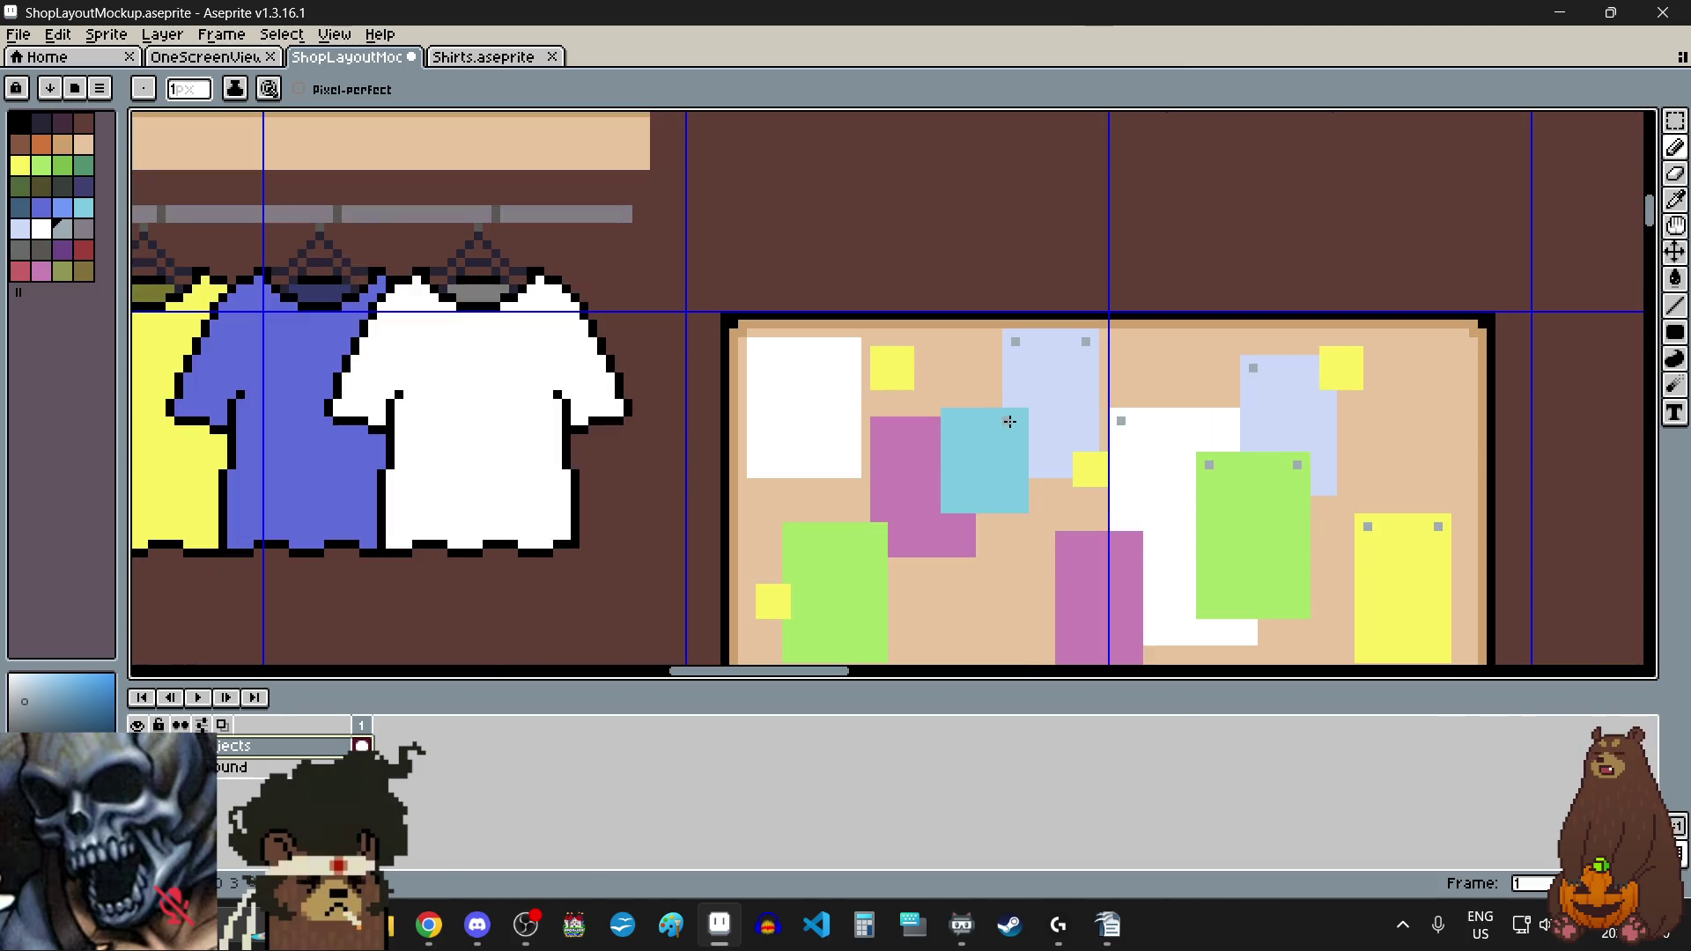
pyautogui.scroll(3, 1004, 431)
pyautogui.click(979, 445)
pyautogui.scroll(1, 980, 446)
pyautogui.click(844, 310)
pyautogui.click(1140, 311)
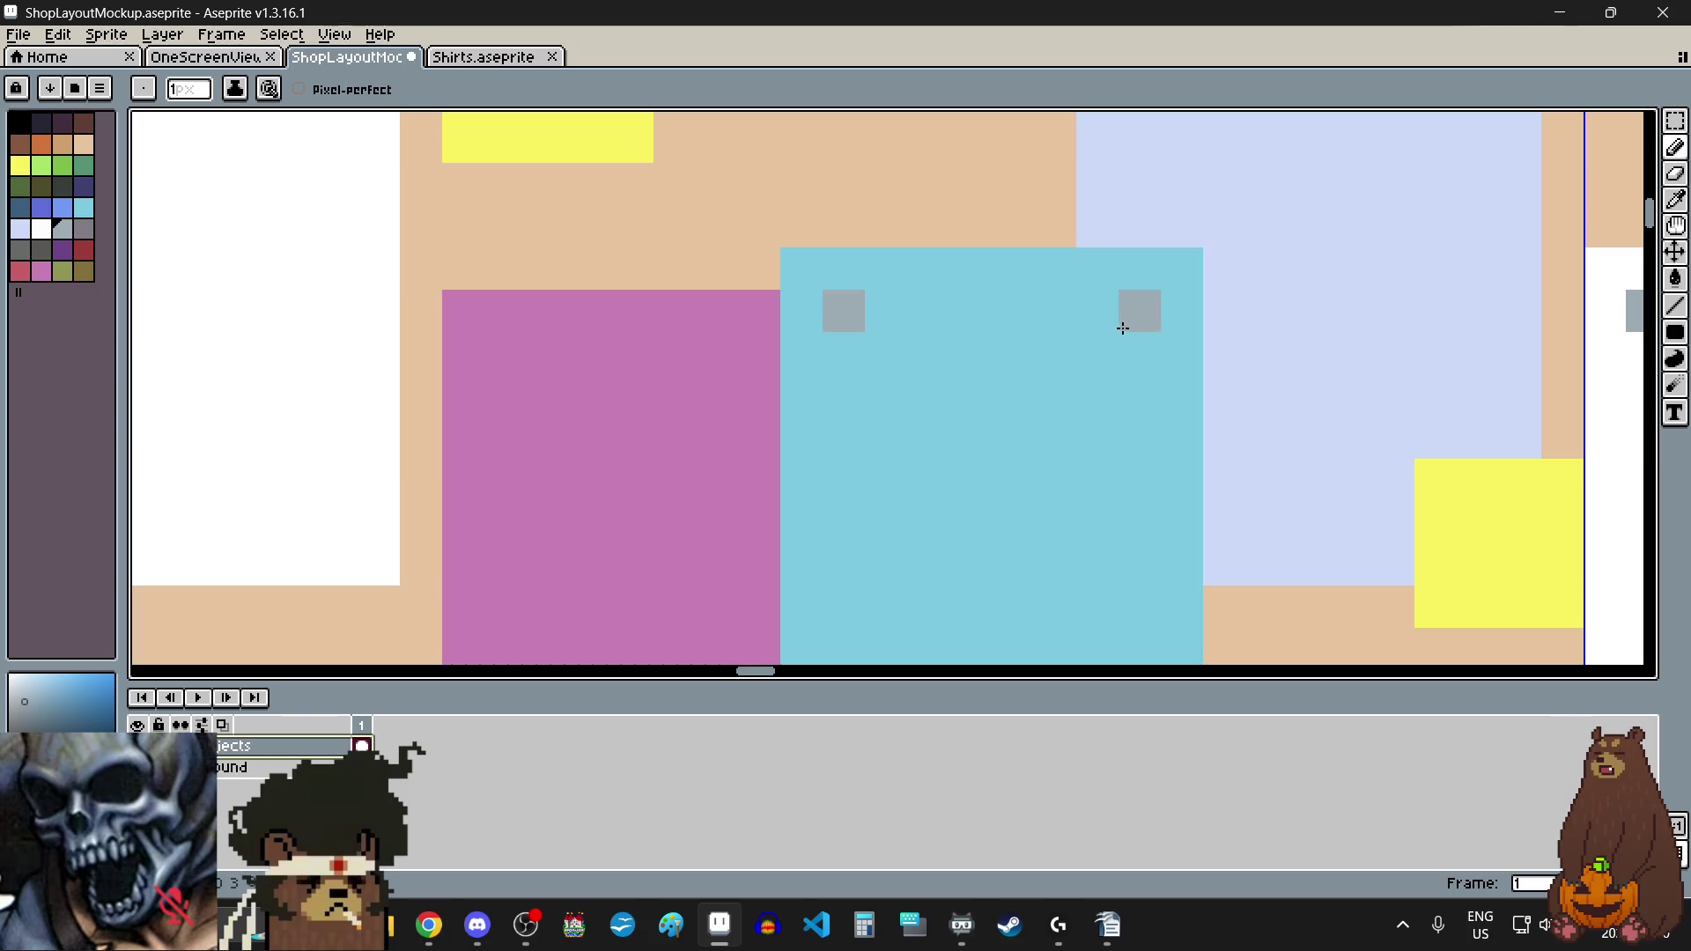
pyautogui.click(502, 356)
pyautogui.scroll(-5, 582, 410)
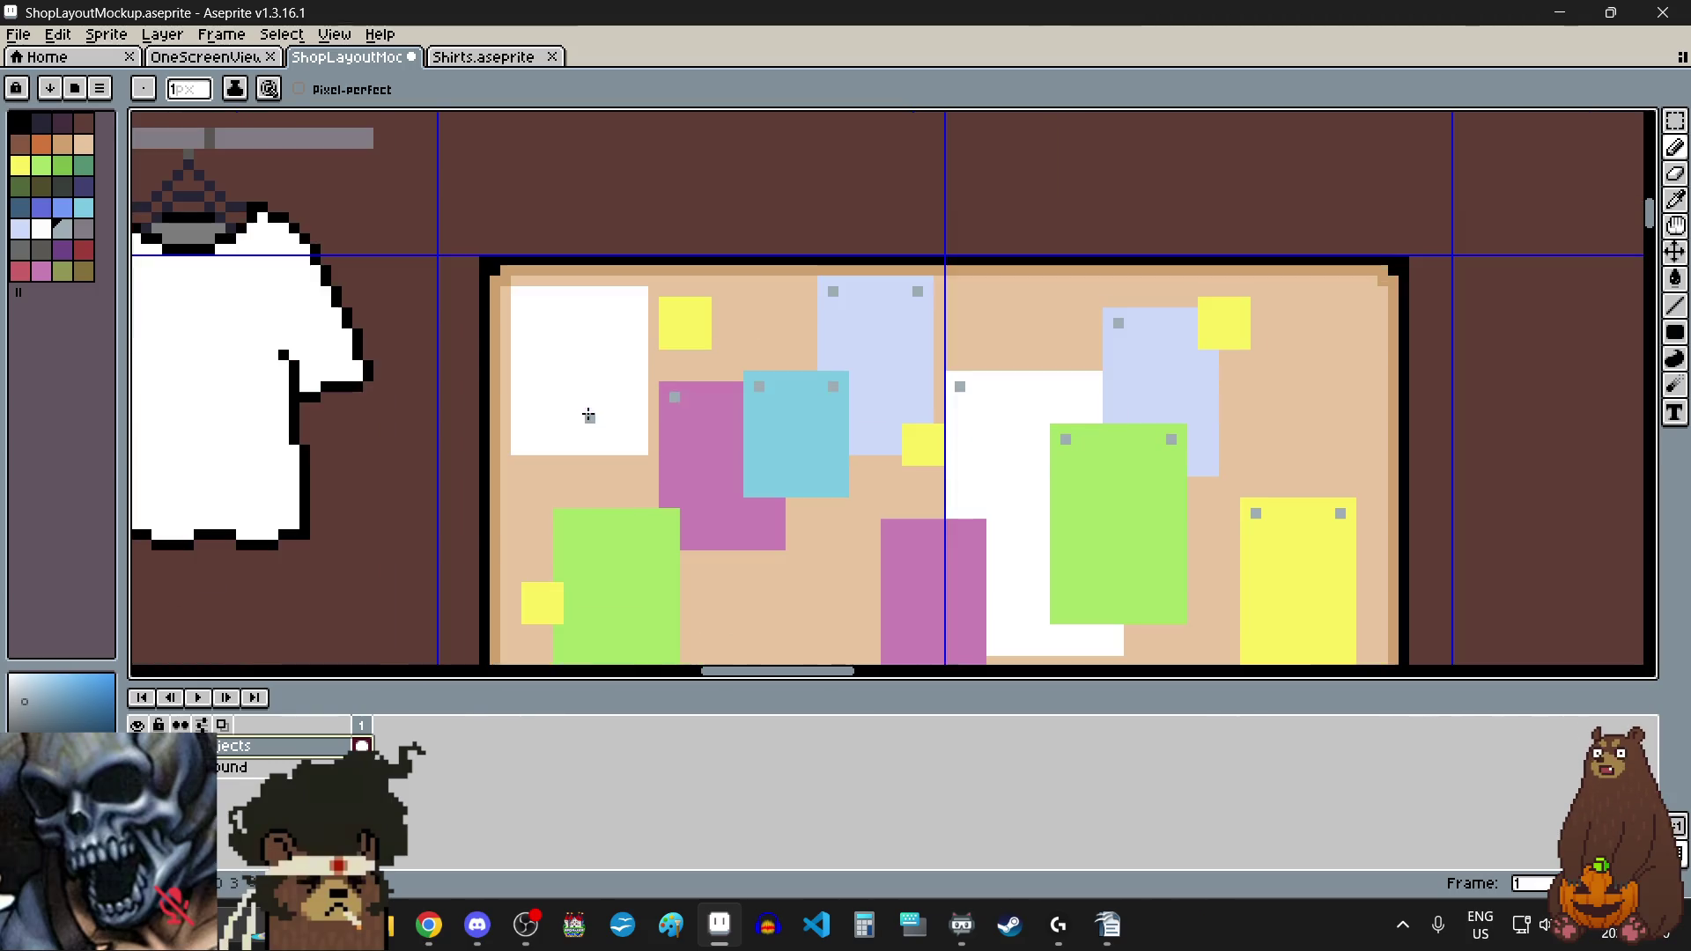
pyautogui.scroll(3, 525, 311)
pyautogui.scroll(2, 525, 310)
pyautogui.click(523, 267)
pyautogui.click(938, 280)
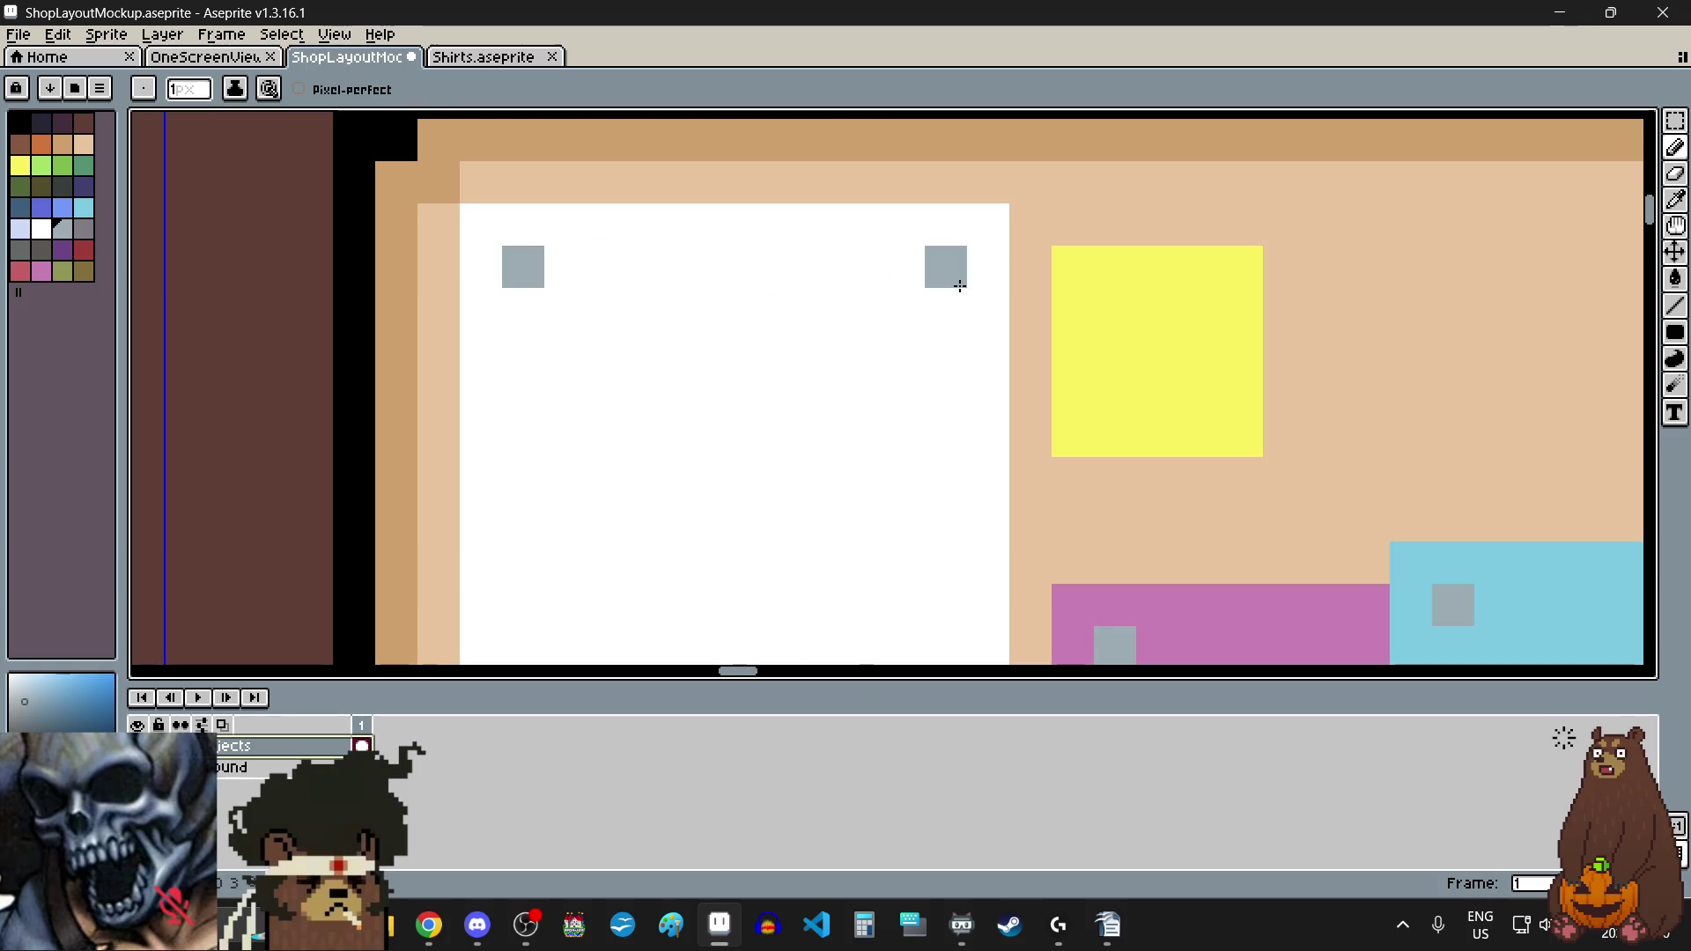
pyautogui.scroll(-3, 938, 280)
pyautogui.scroll(3, 828, 464)
pyautogui.click(828, 340)
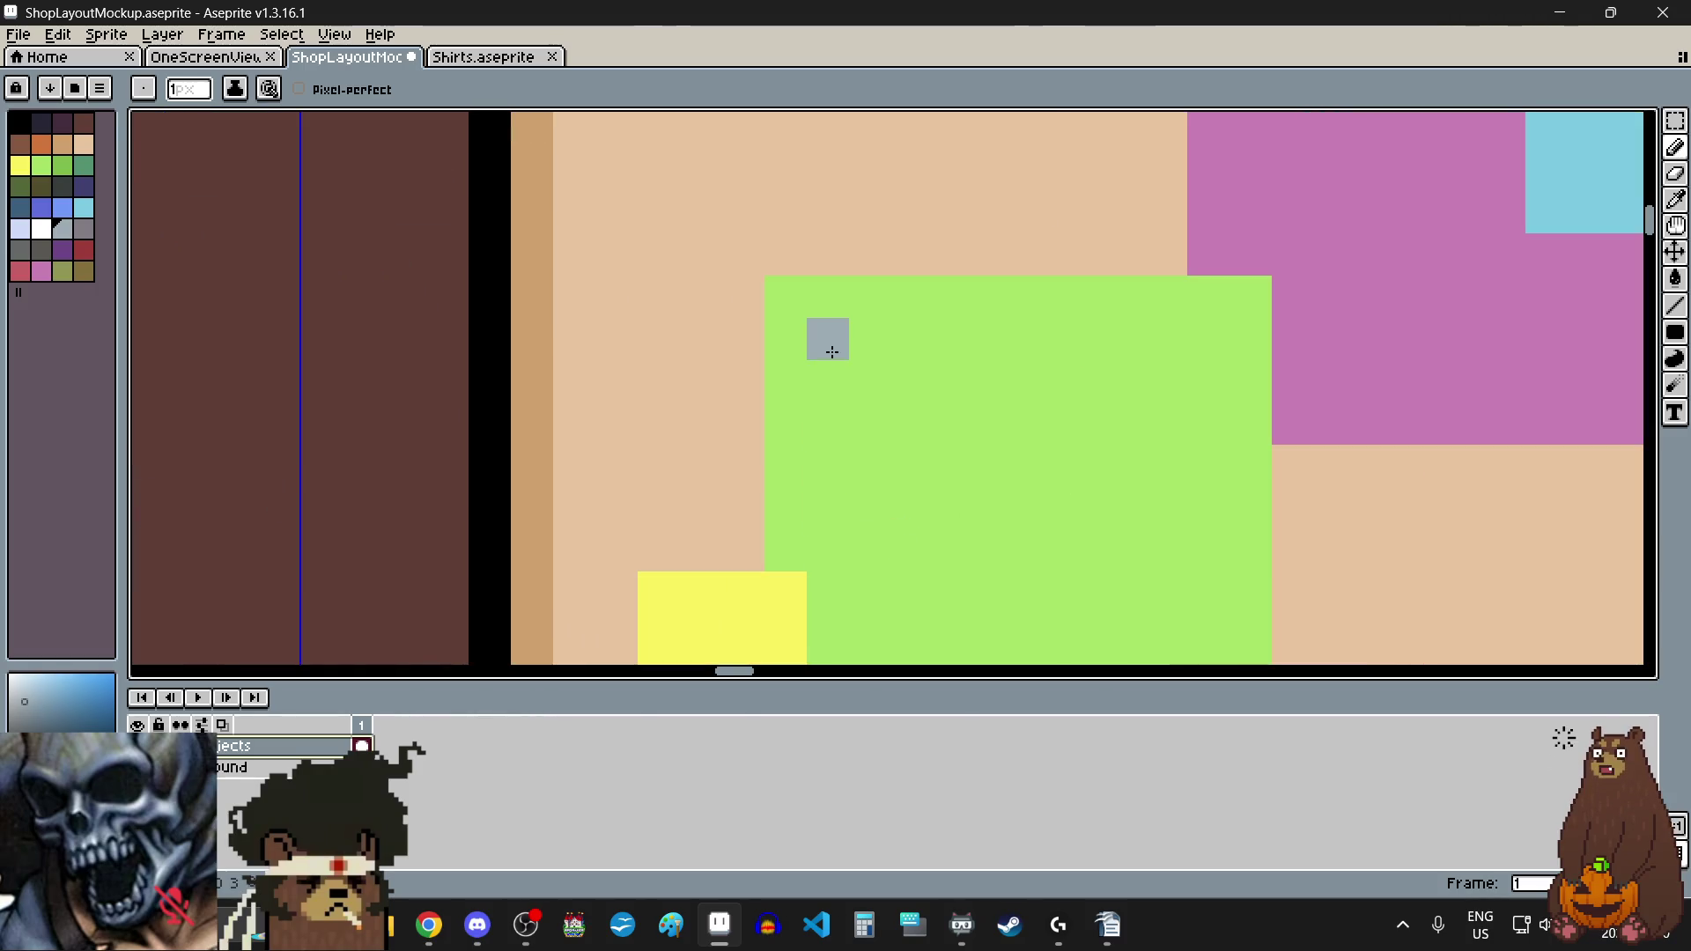
pyautogui.click(1210, 356)
pyautogui.scroll(-4, 1068, 343)
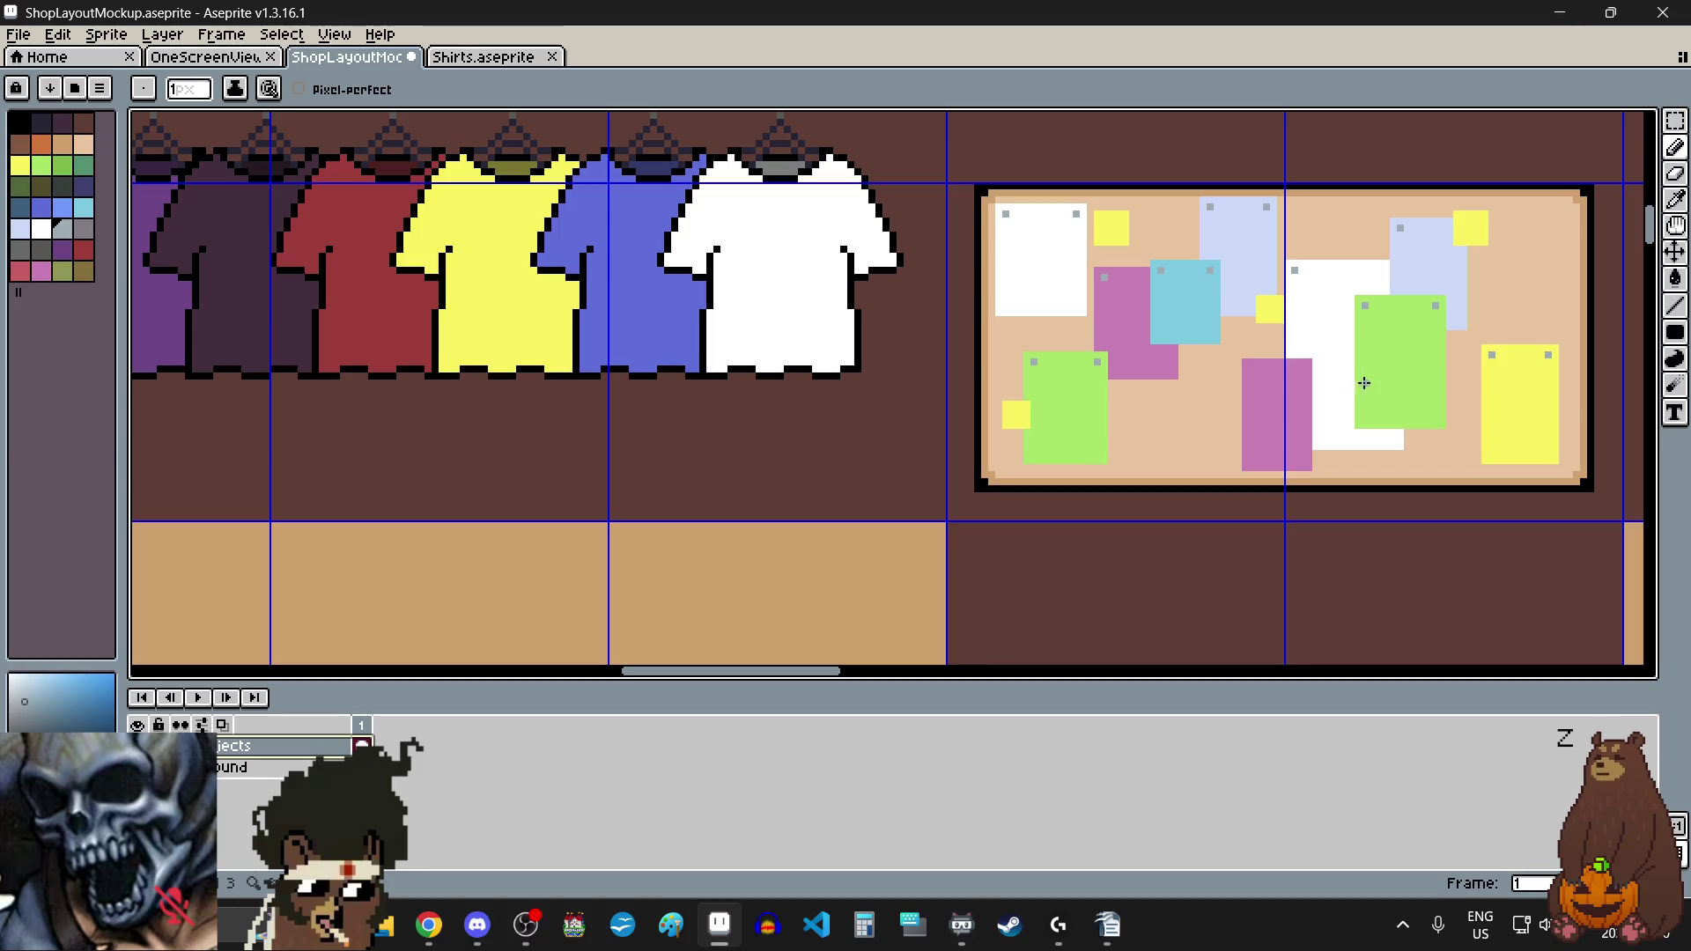
pyautogui.scroll(3, 1394, 361)
pyautogui.scroll(2, 1114, 385)
pyautogui.click(1127, 381)
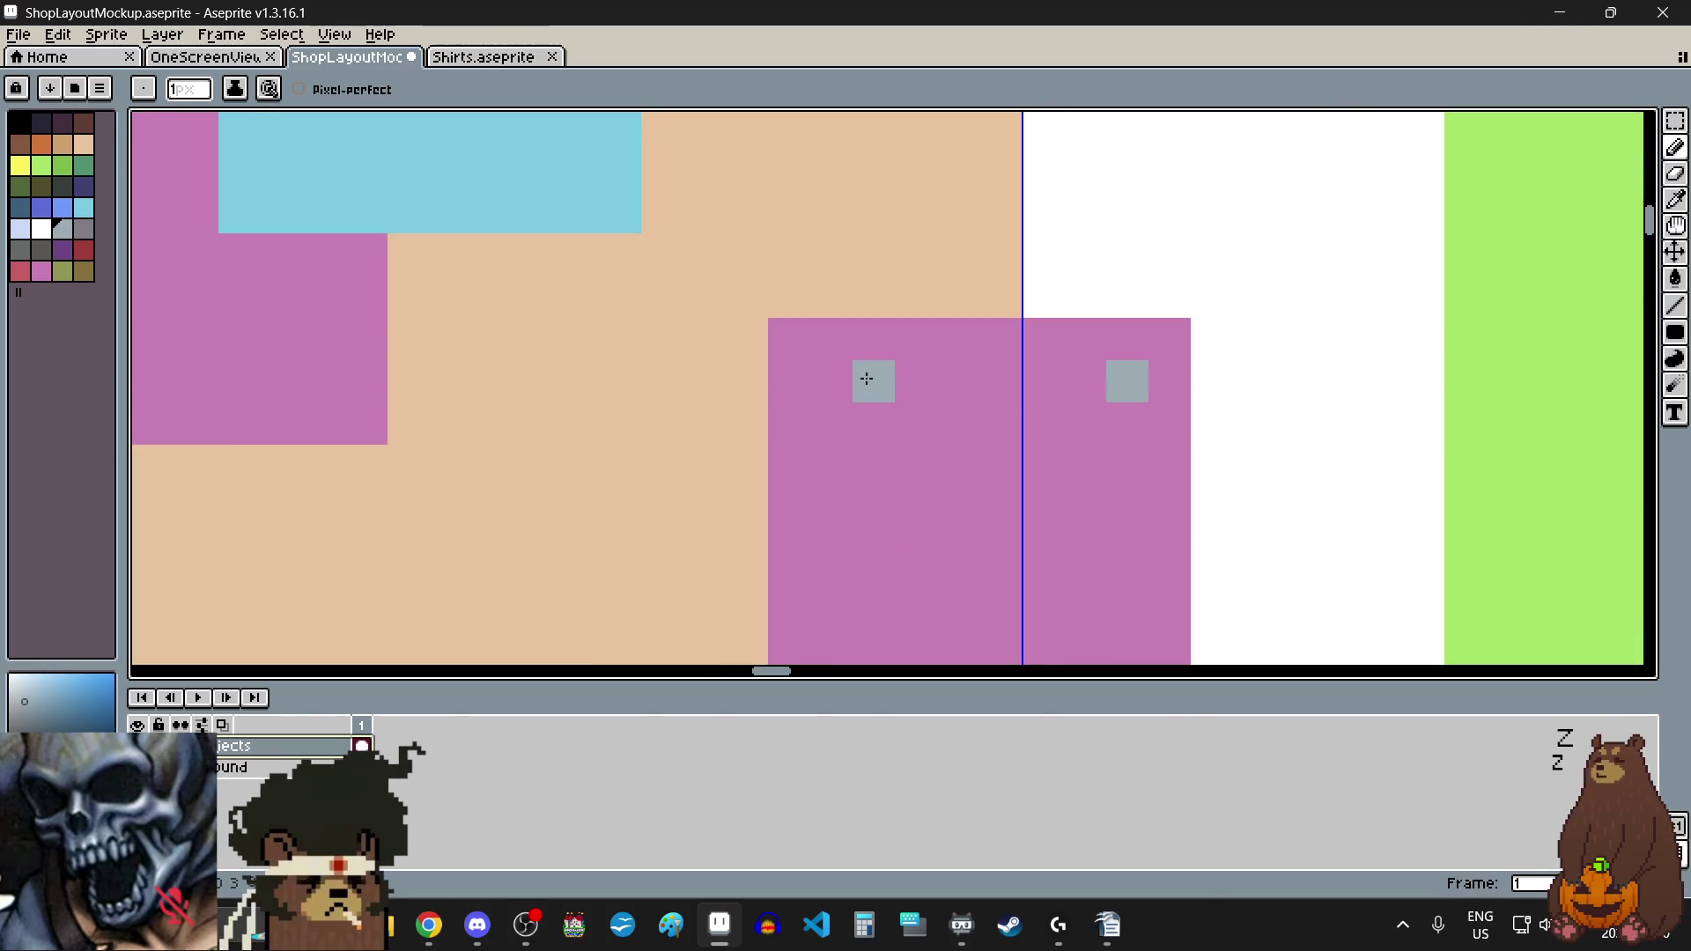
pyautogui.scroll(-4, 848, 379)
pyautogui.scroll(2, 1035, 414)
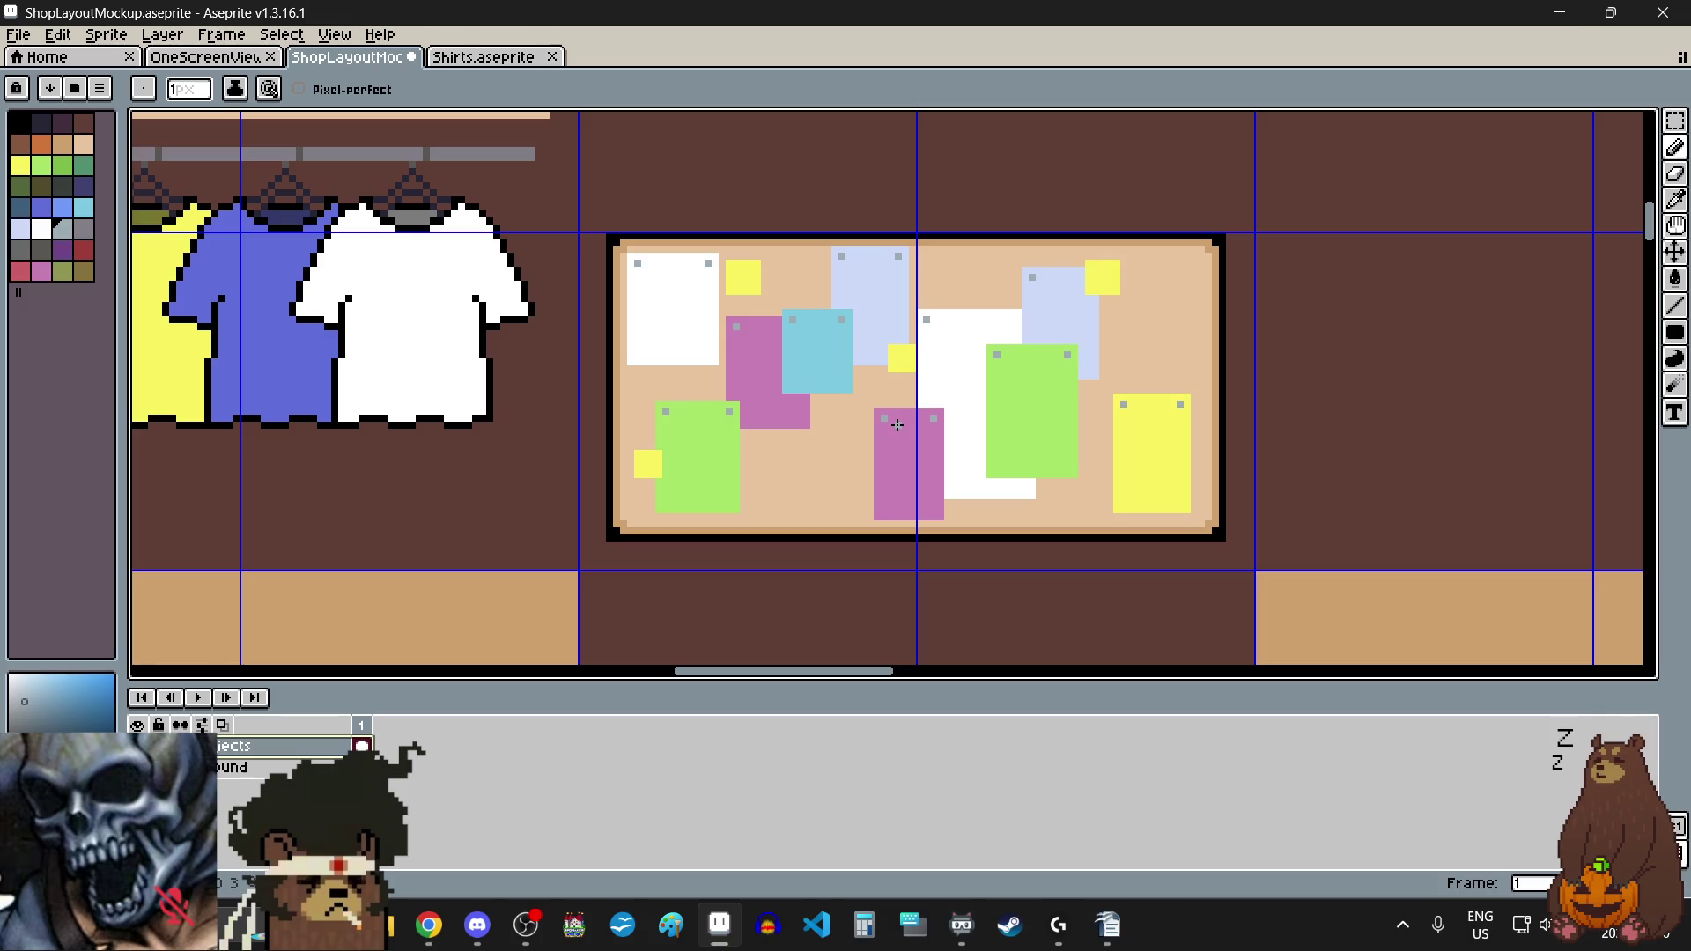
pyautogui.scroll(1, 1035, 414)
pyautogui.scroll(-2, 1034, 414)
pyautogui.scroll(3, 1023, 443)
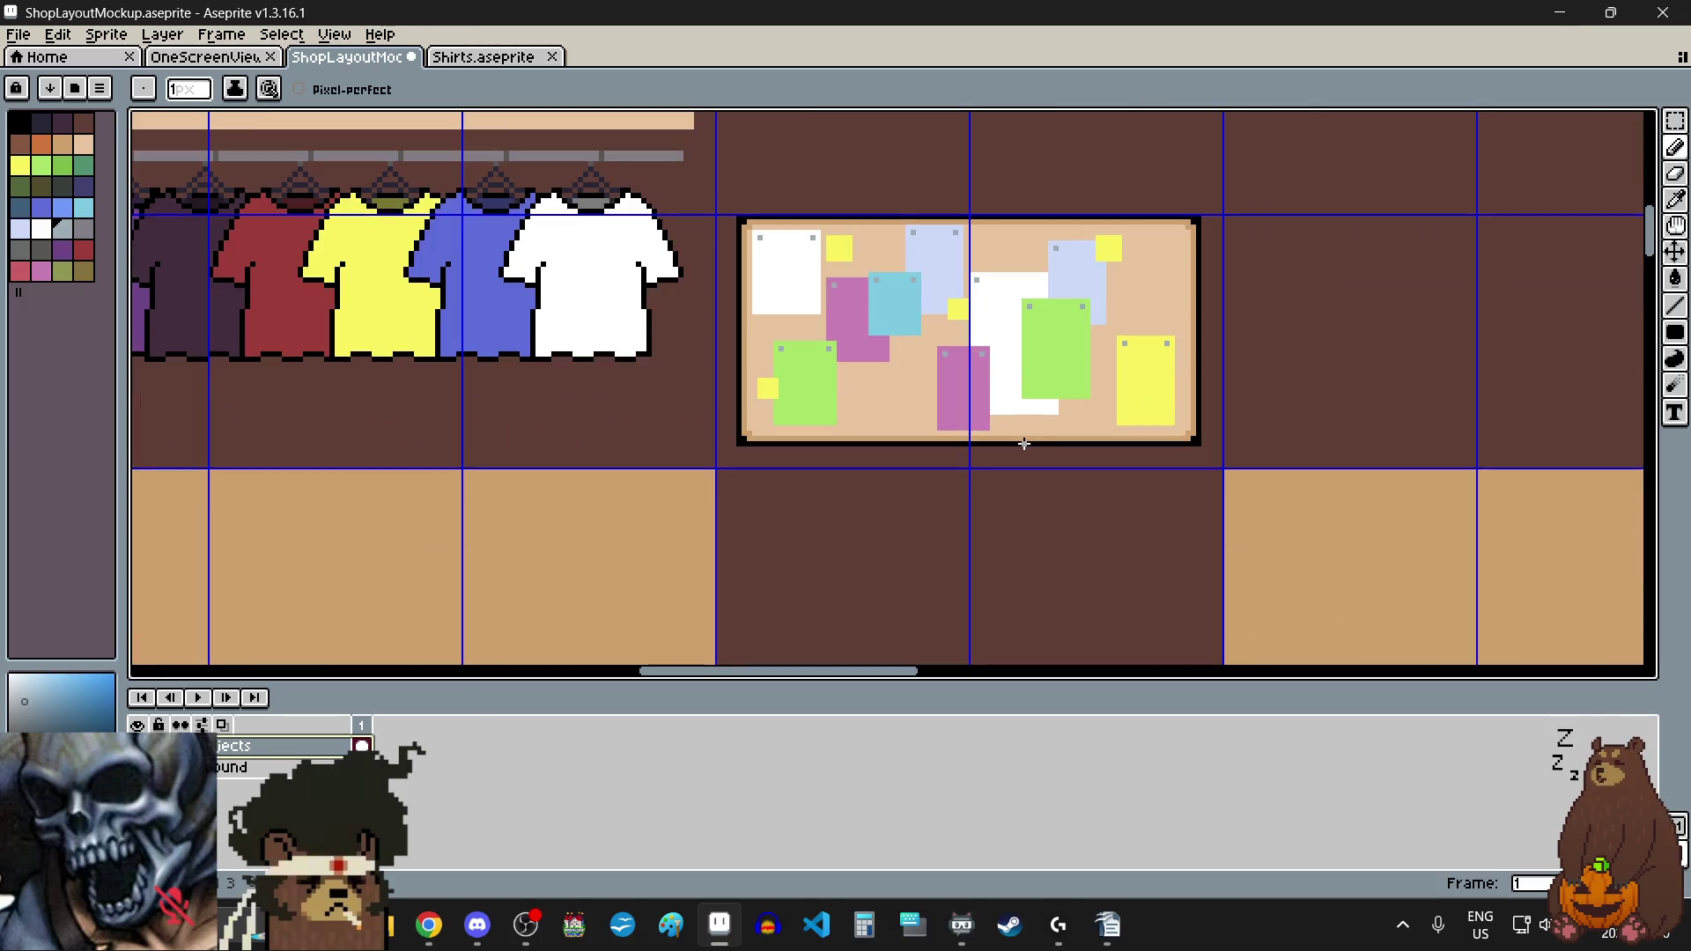
pyautogui.scroll(-2, 1023, 443)
pyautogui.scroll(-2, 1013, 466)
pyautogui.scroll(2, 1008, 475)
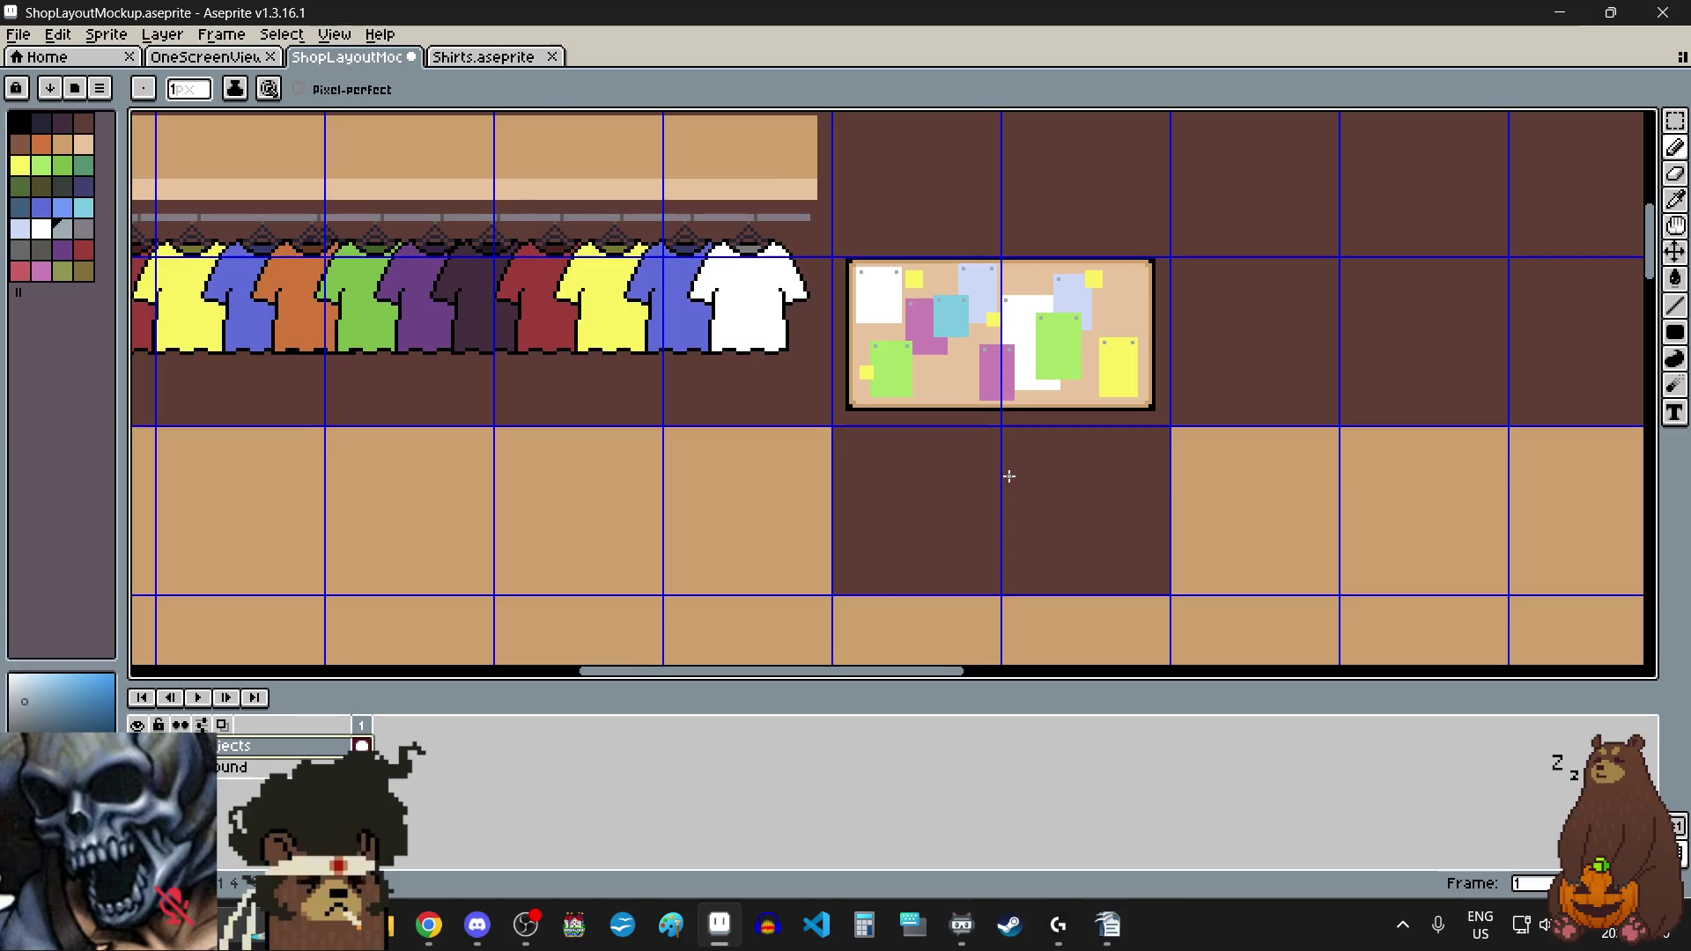
pyautogui.scroll(2, 1007, 476)
pyautogui.scroll(2, 879, 290)
pyautogui.scroll(2, 889, 322)
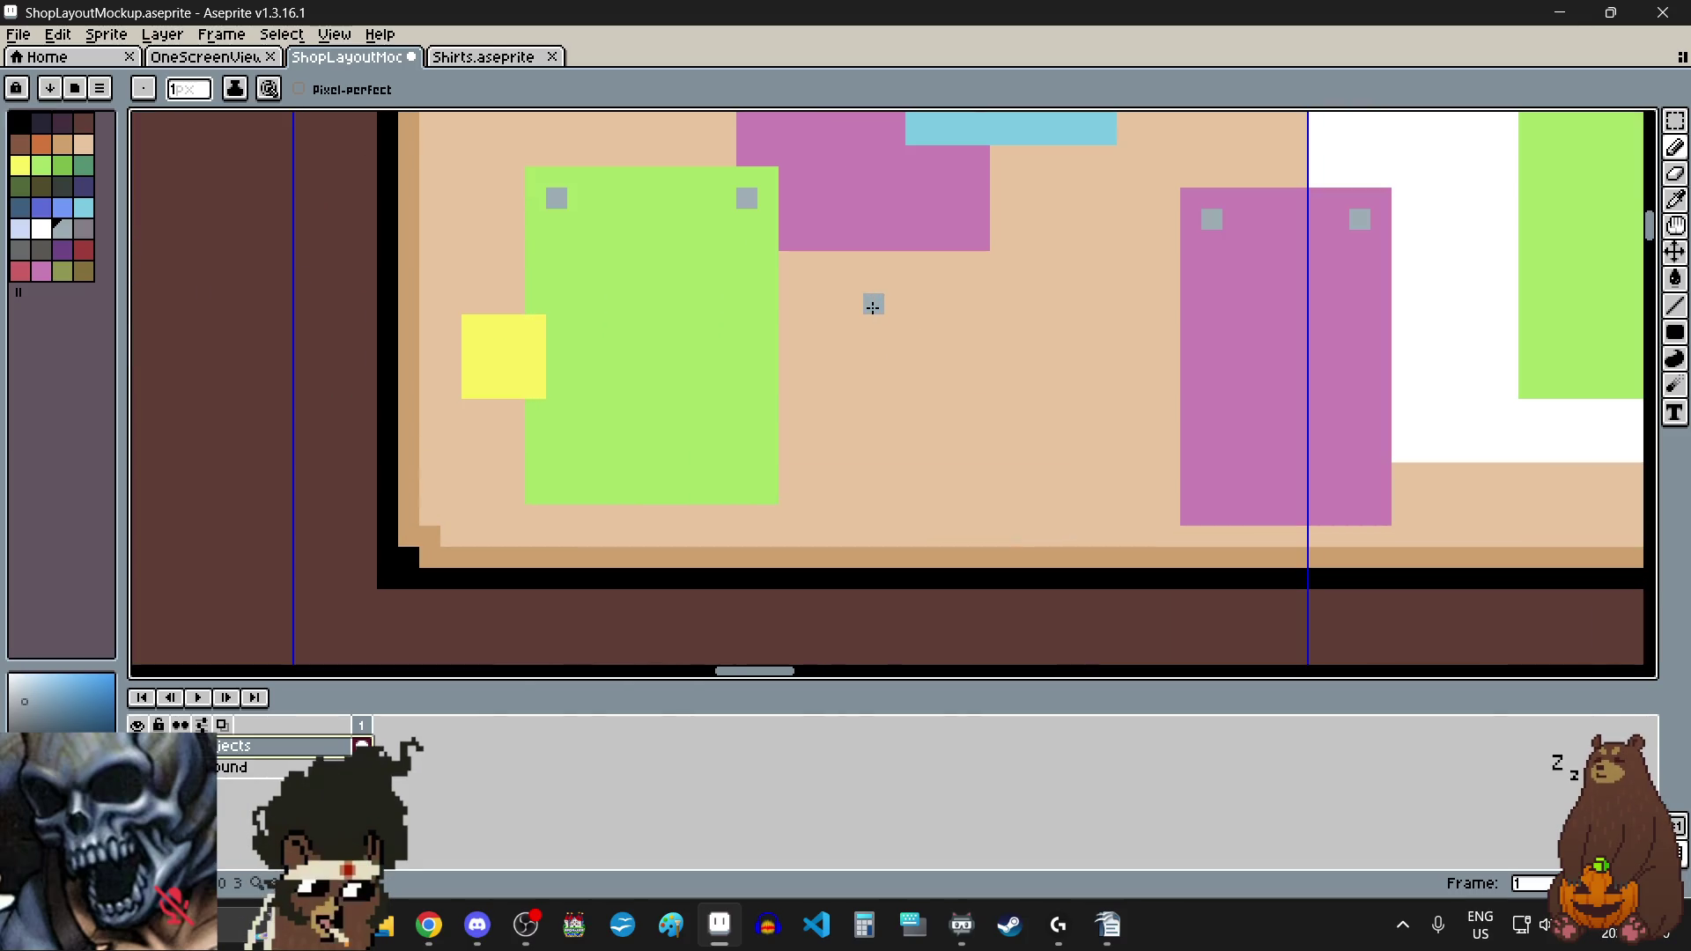
pyautogui.scroll(-4, 873, 306)
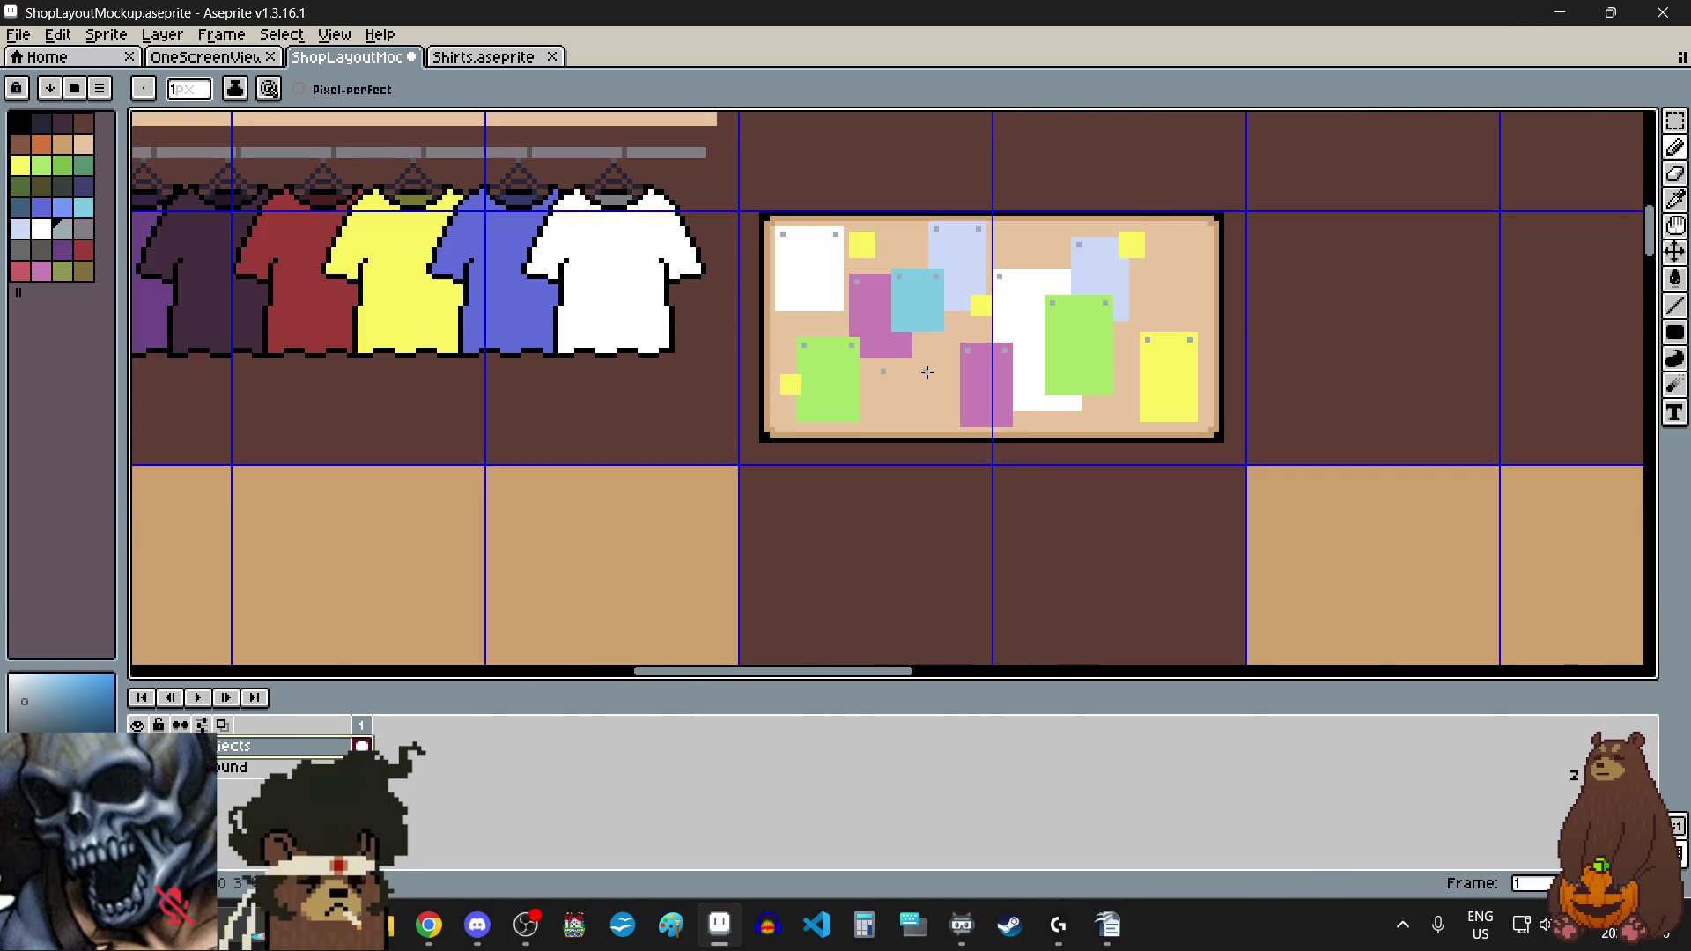
pyautogui.scroll(4, 927, 371)
pyautogui.scroll(-3, 747, 408)
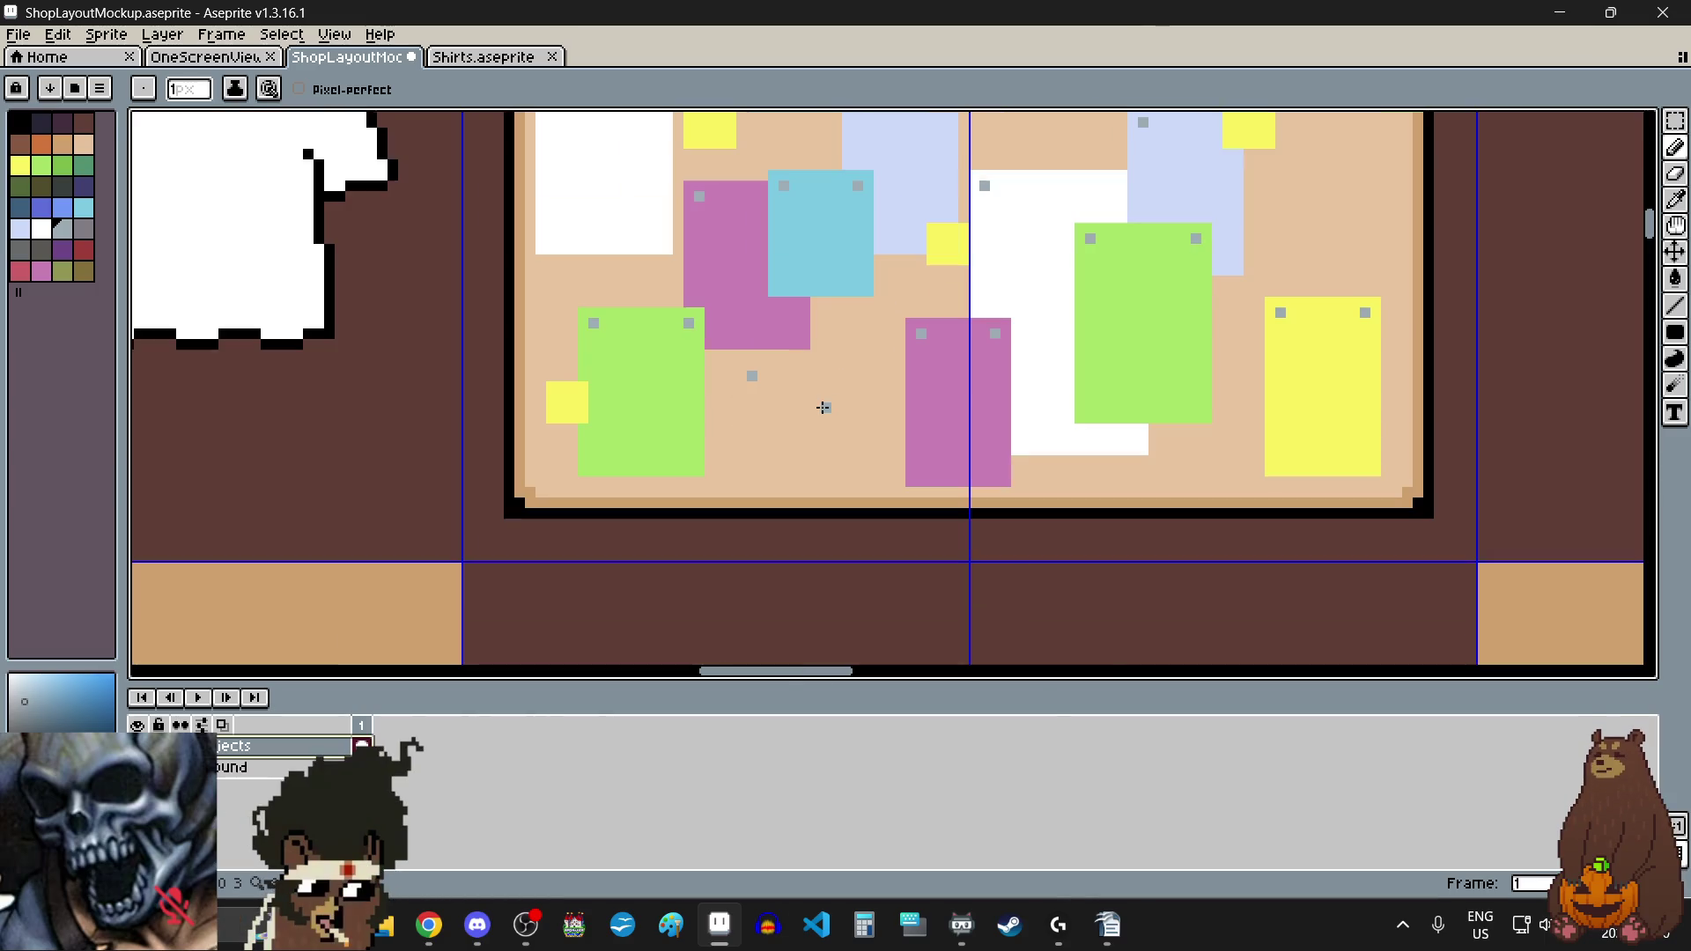
pyautogui.scroll(-1, 823, 407)
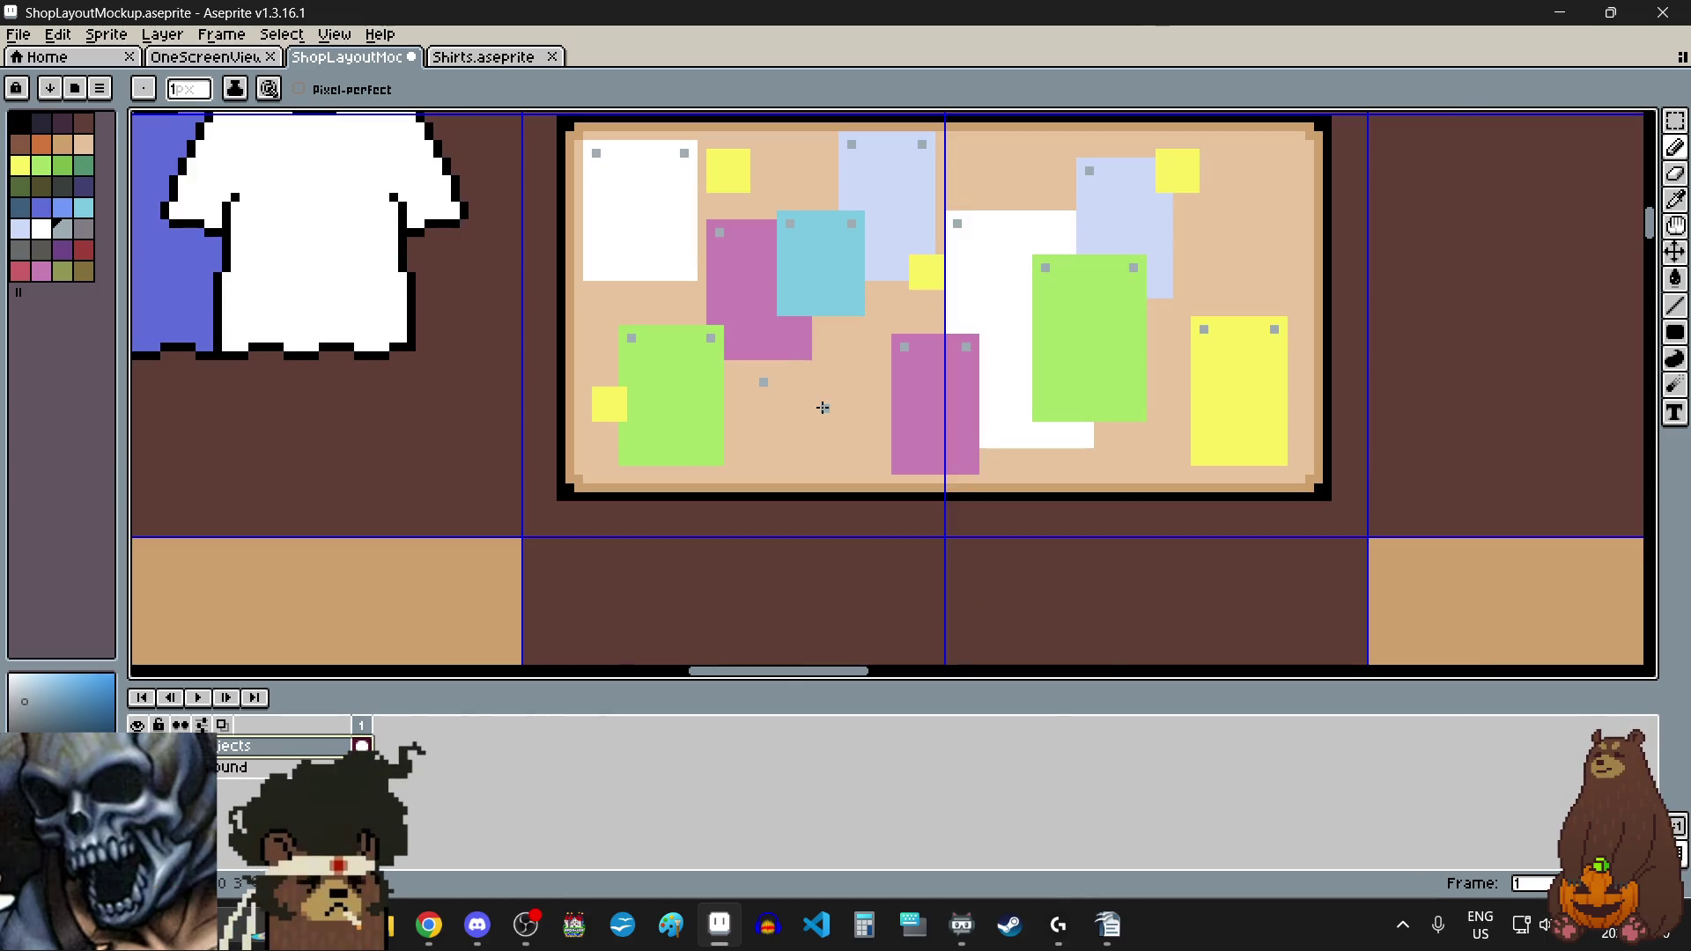
pyautogui.scroll(2, 869, 417)
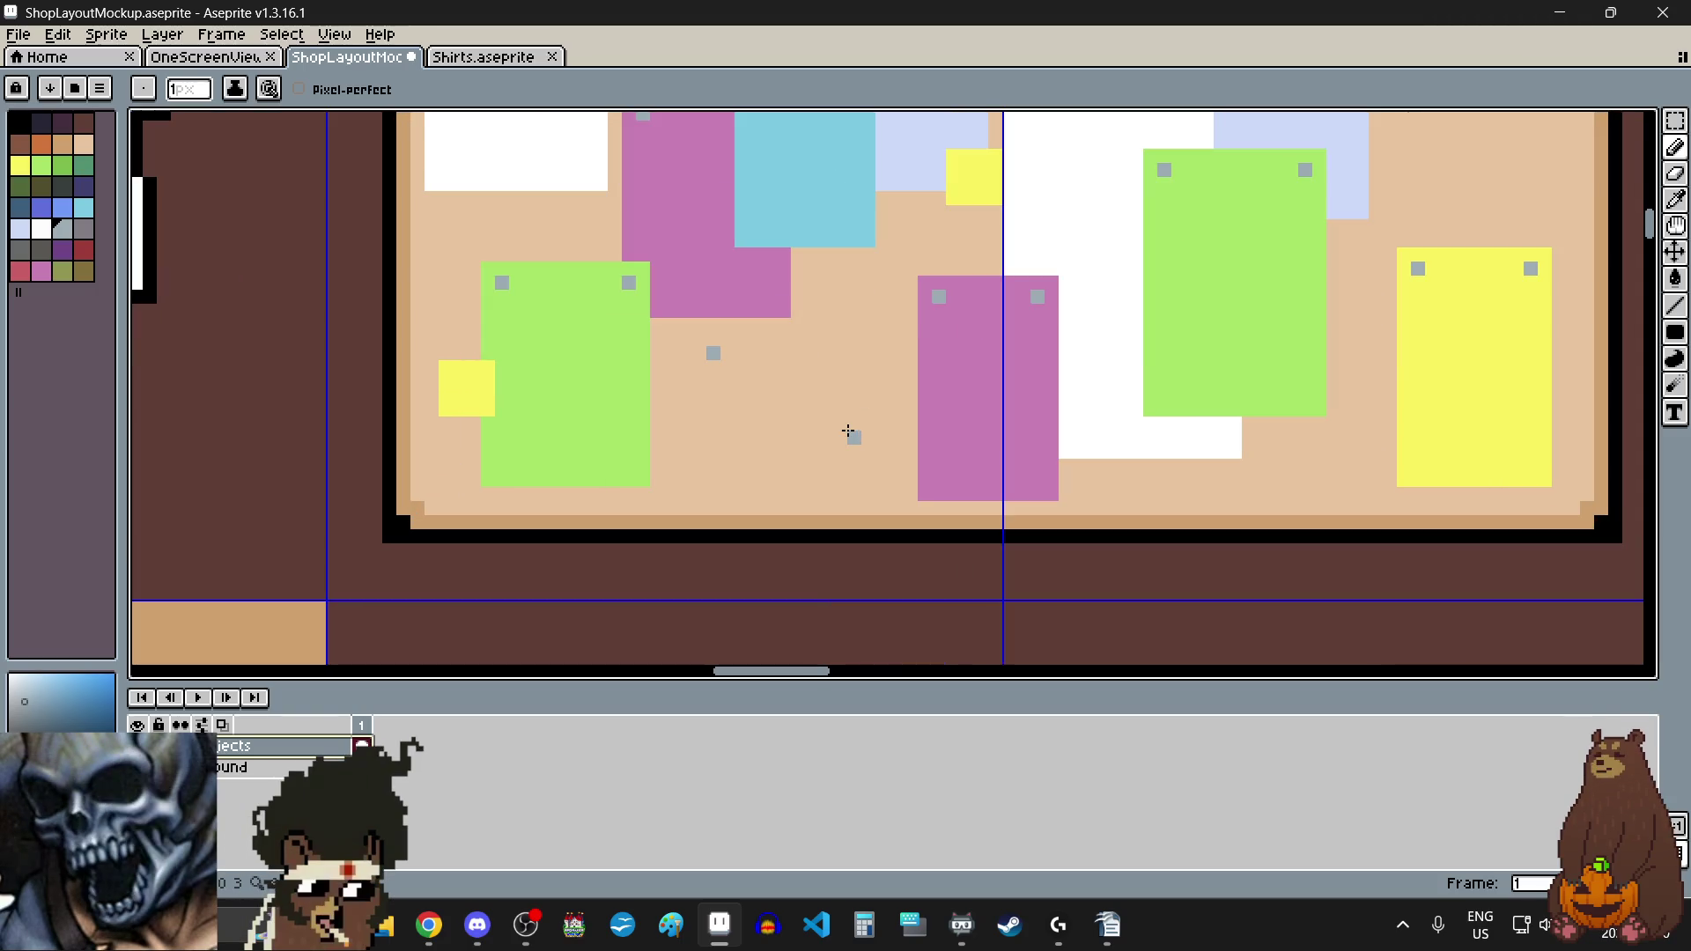
pyautogui.scroll(-3, 855, 431)
pyautogui.scroll(2, 1182, 230)
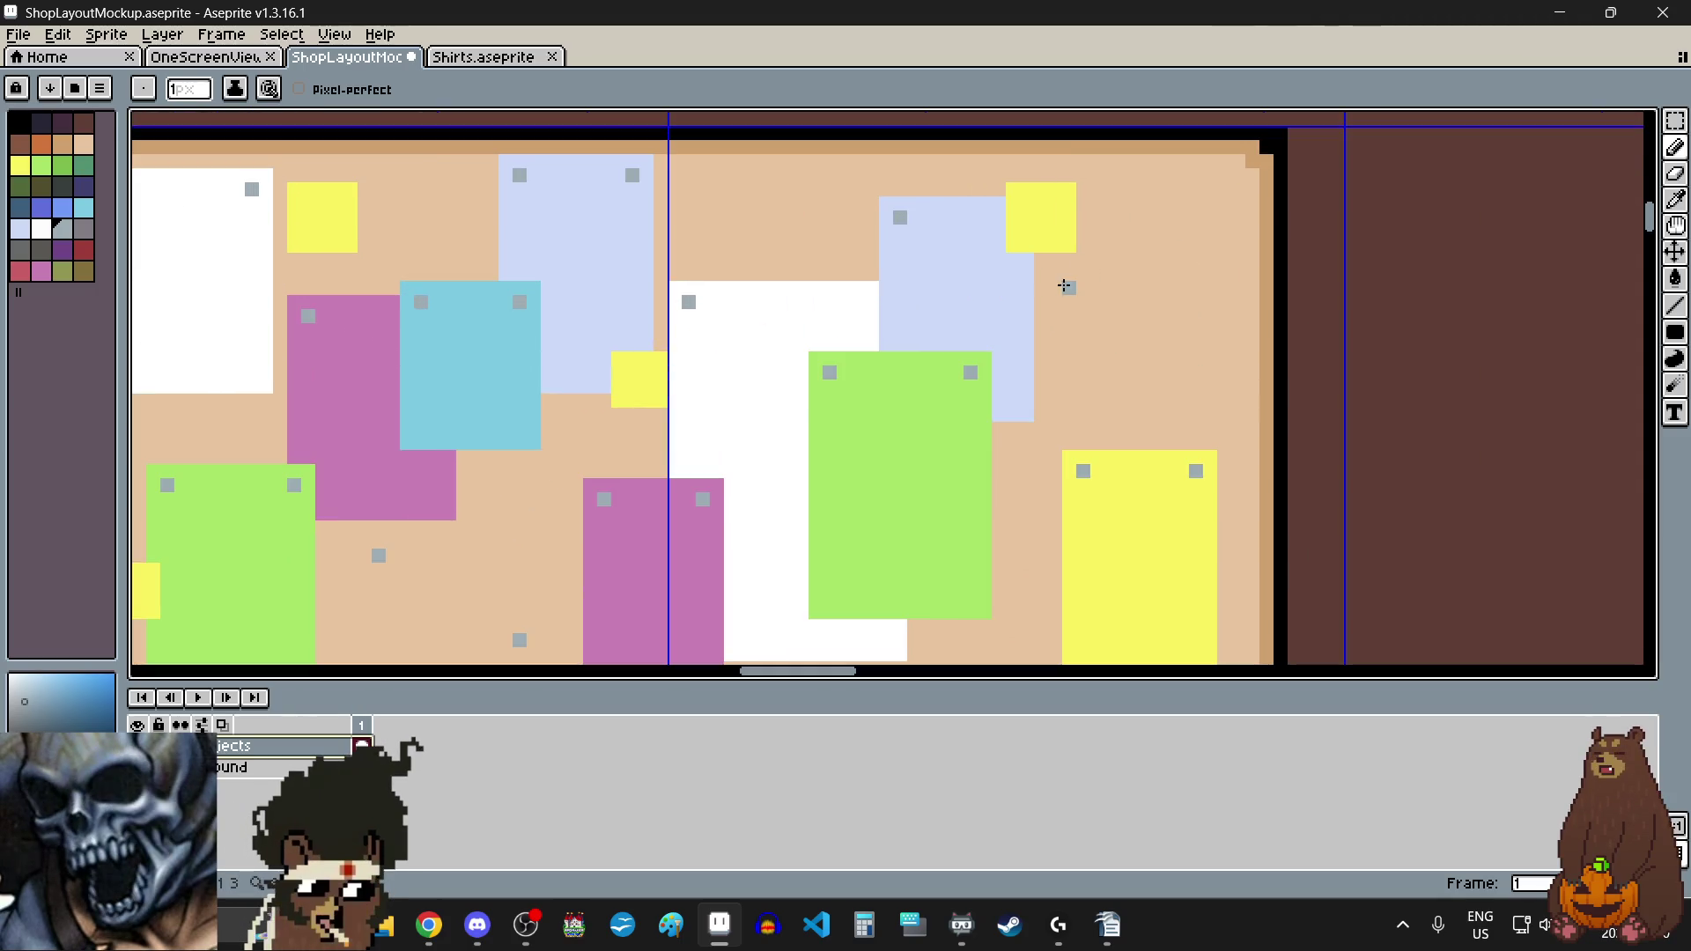
pyautogui.scroll(-1, 1168, 318)
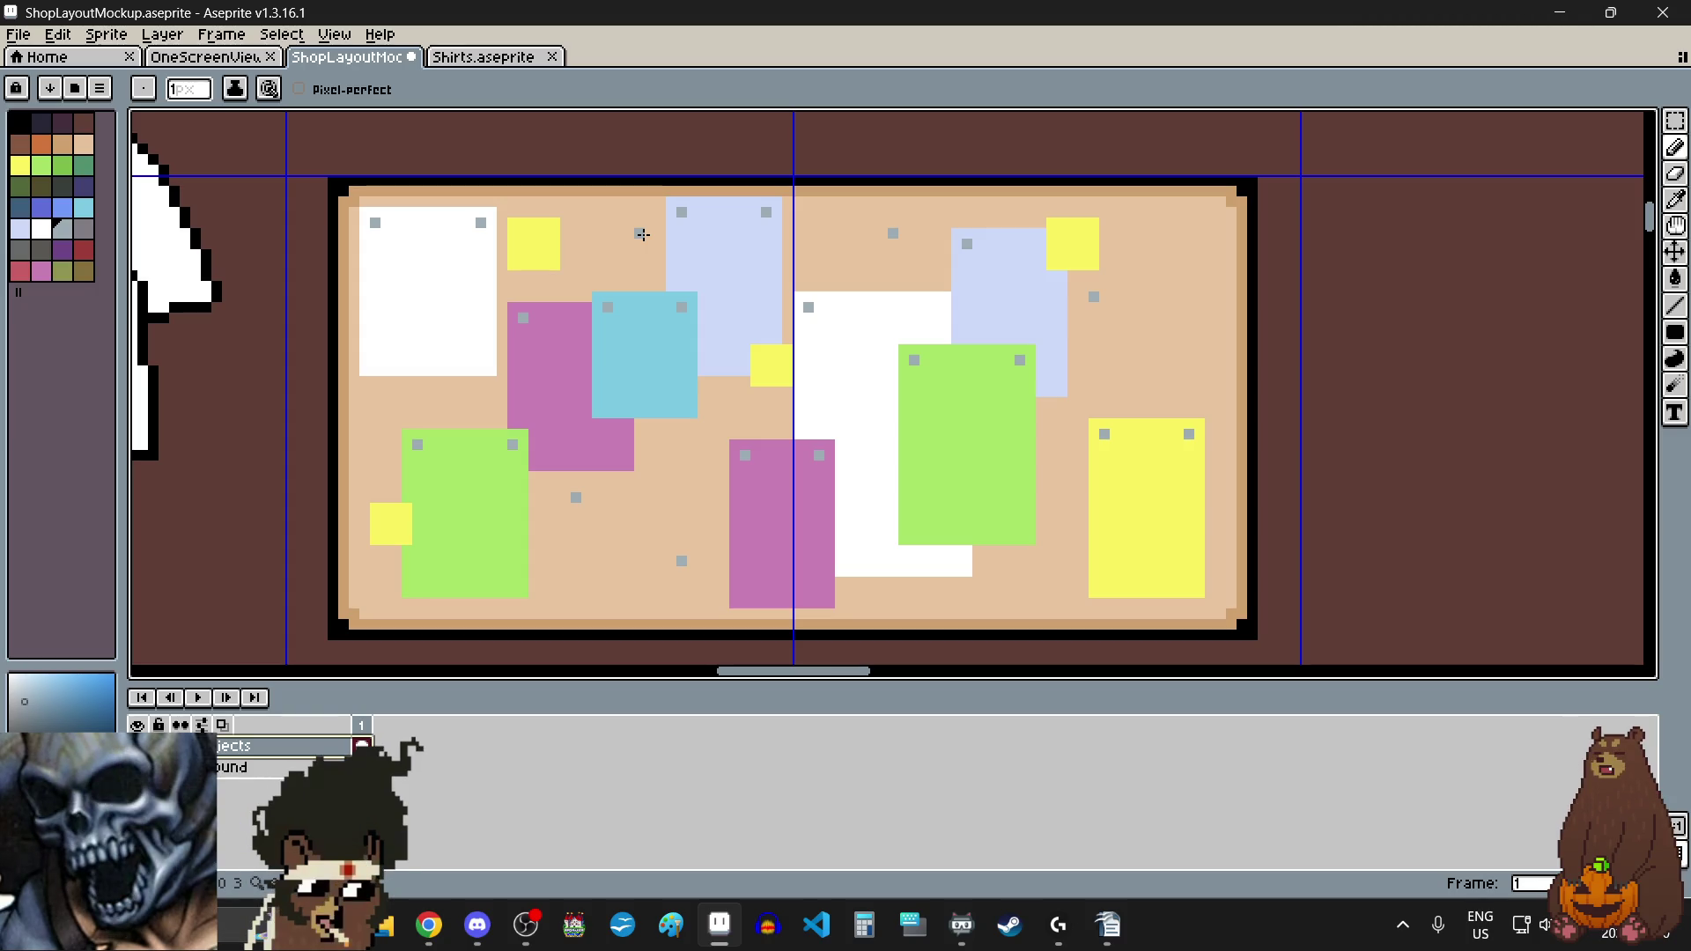
pyautogui.scroll(-1, 1011, 254)
pyautogui.scroll(-3, 1011, 253)
pyautogui.scroll(4, 1013, 260)
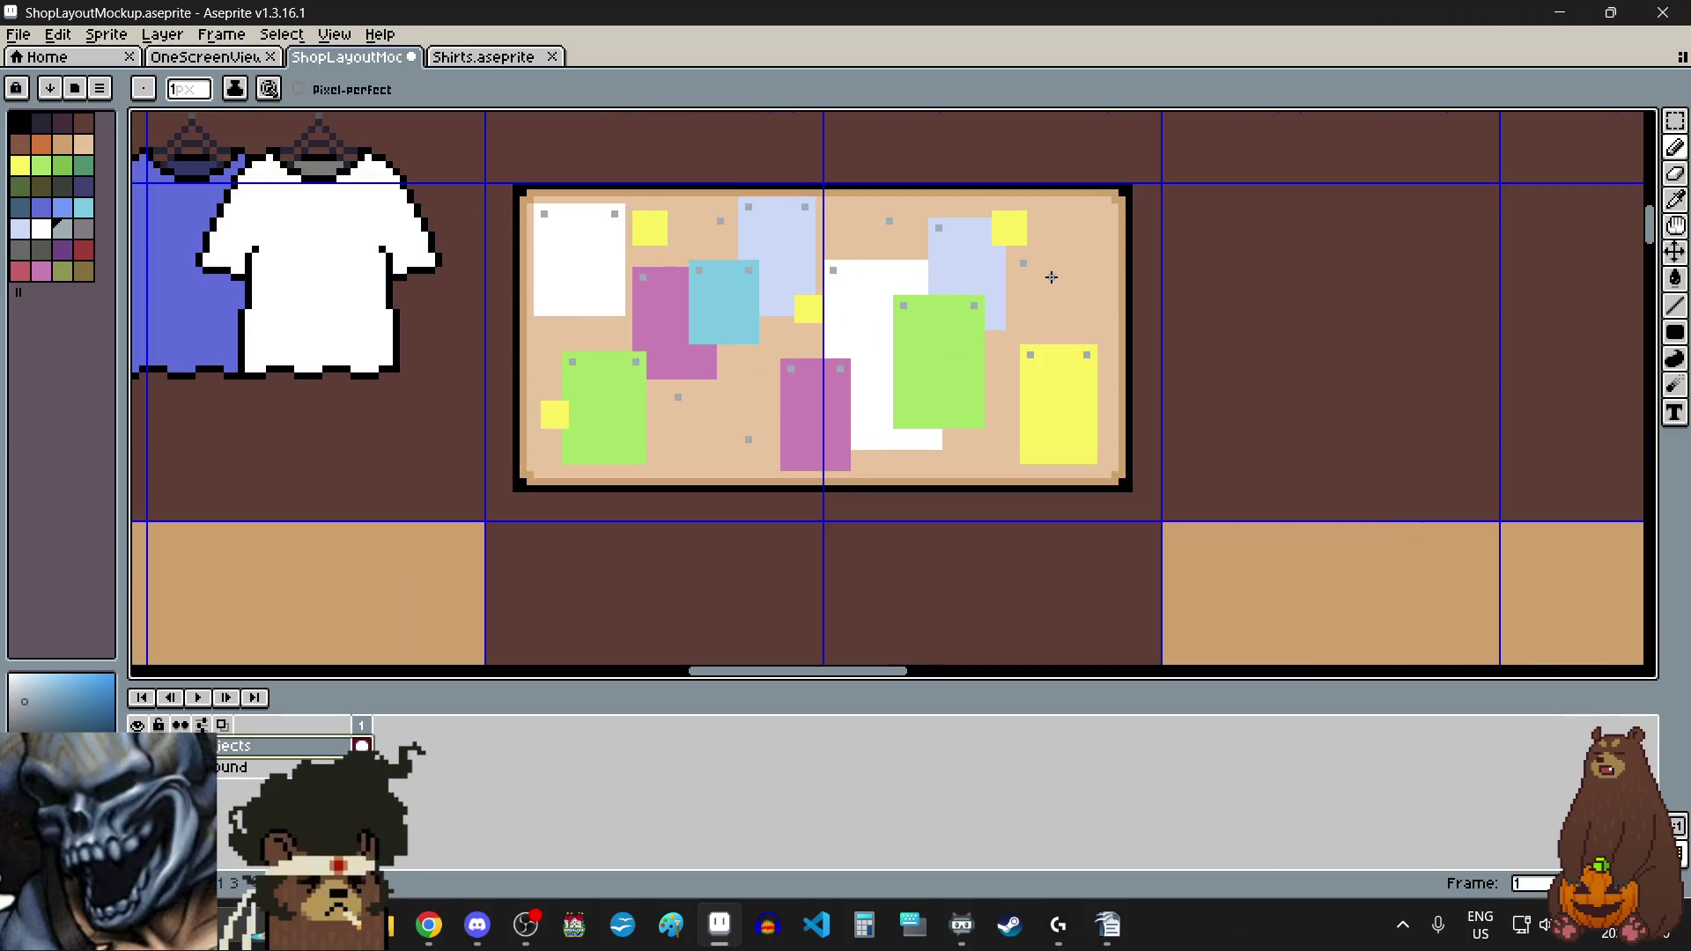
# Step: Zoom out to the full shop, save ShopLayoutMockup.aseprite, and pick the Rectangular Marquee tool
pyautogui.scroll(2, 1066, 270)
pyautogui.scroll(-4, 1048, 268)
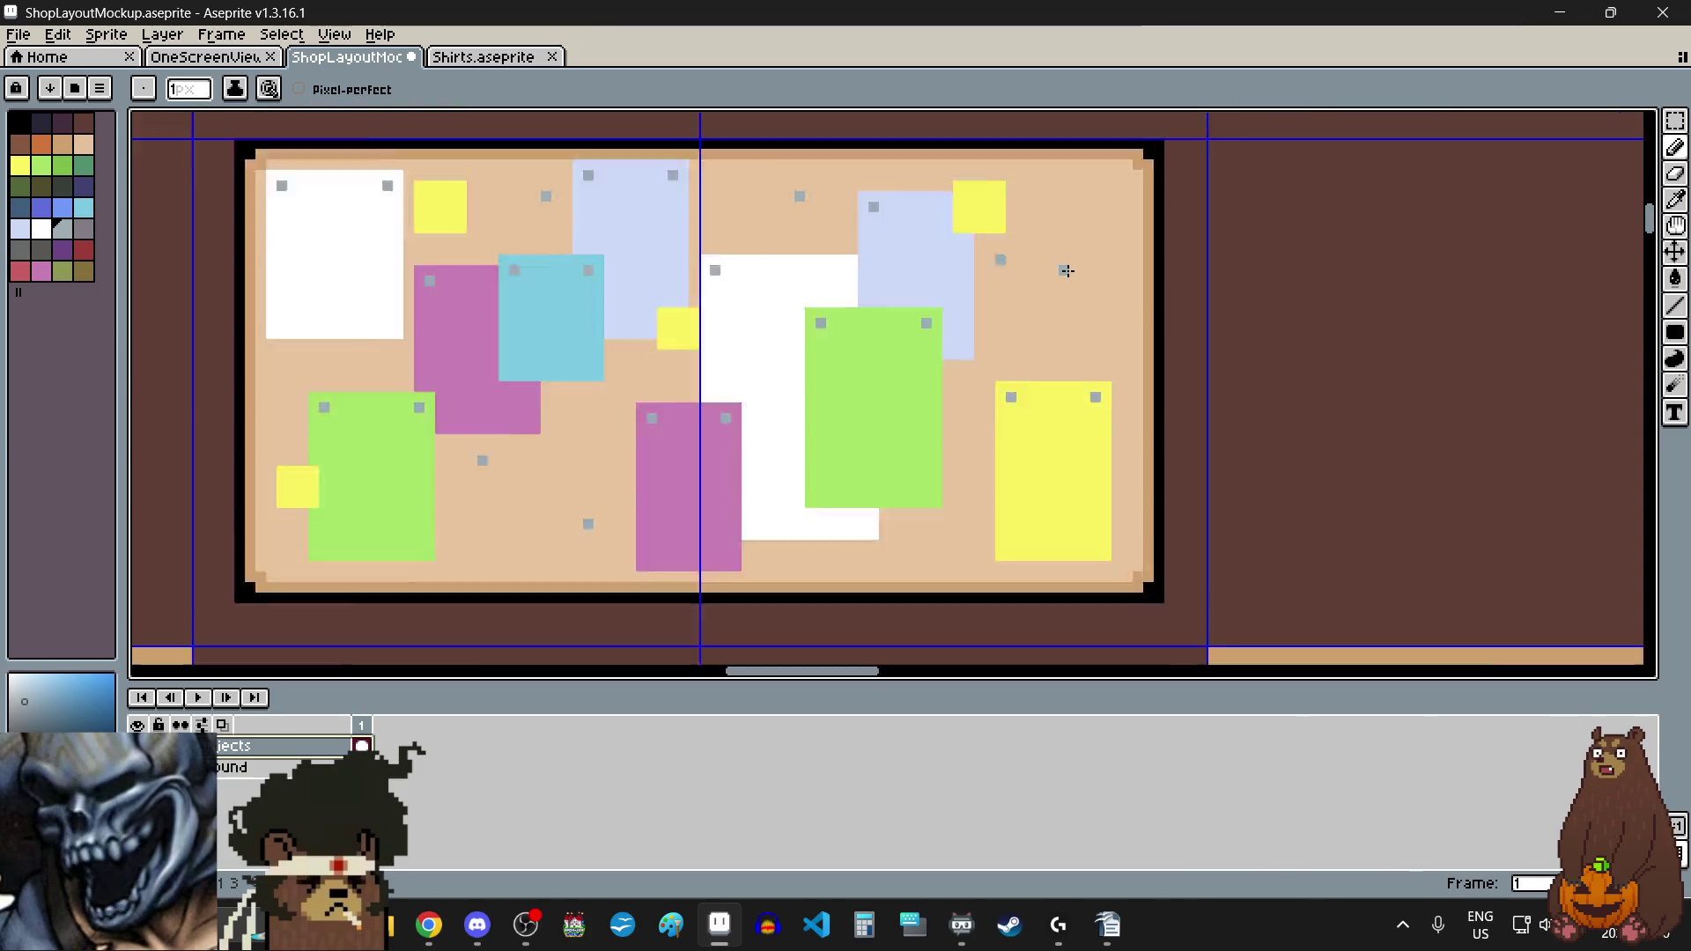
pyautogui.scroll(-1, 1218, 374)
pyautogui.scroll(1, 1219, 373)
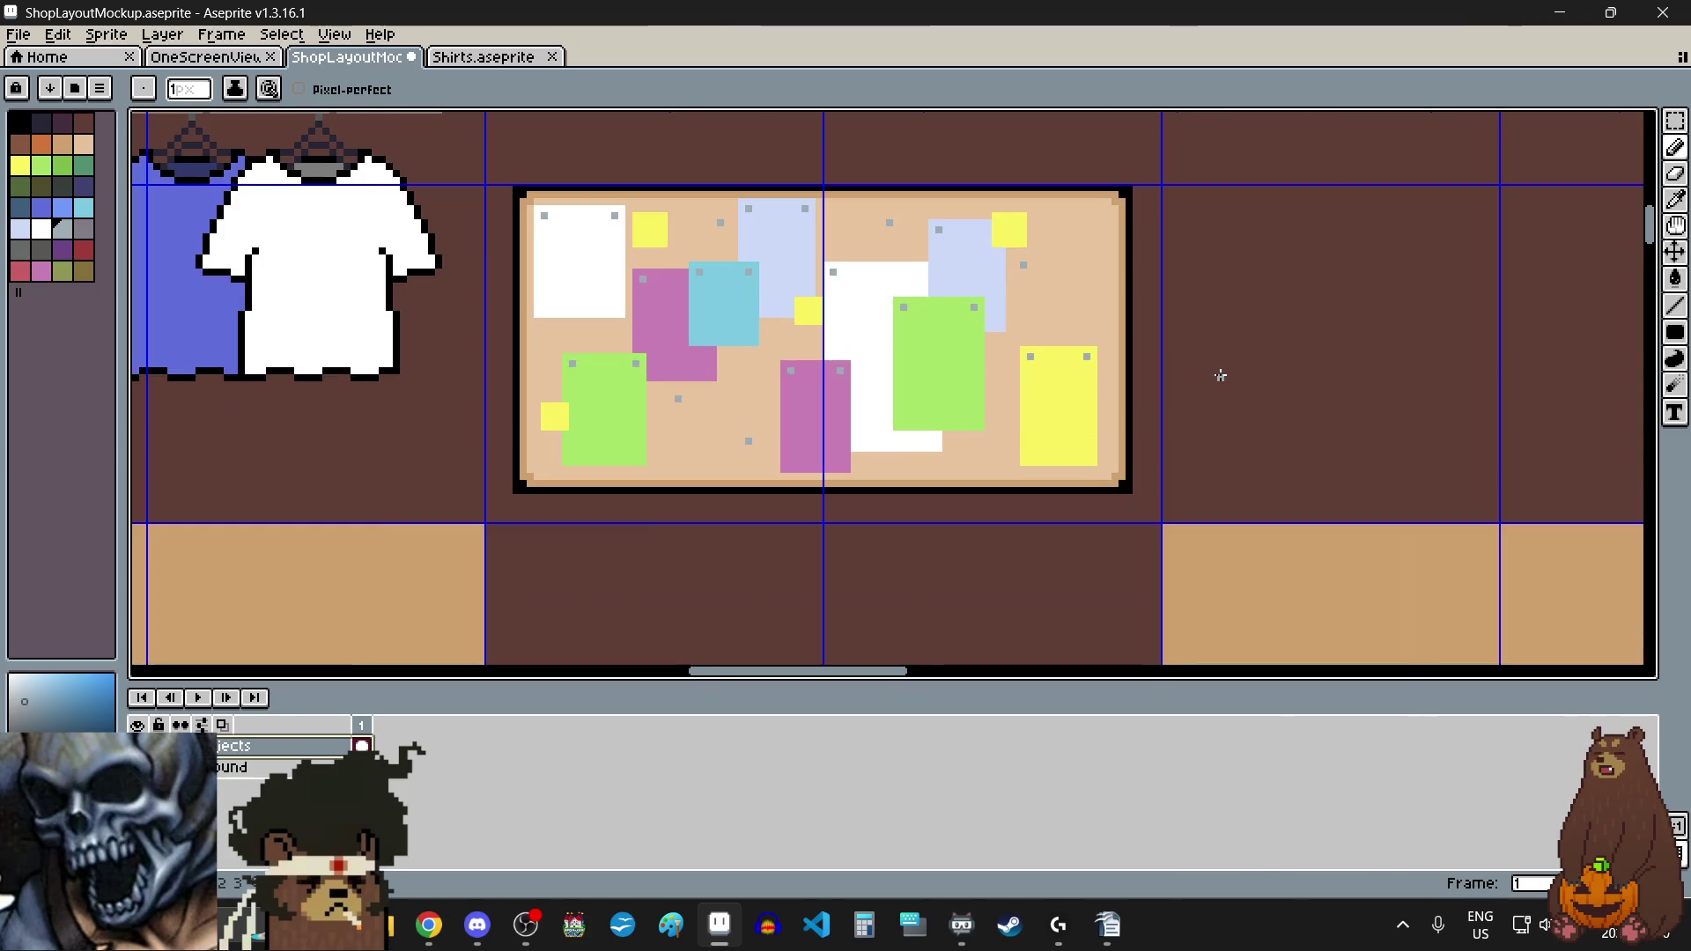
pyautogui.scroll(-3, 1226, 369)
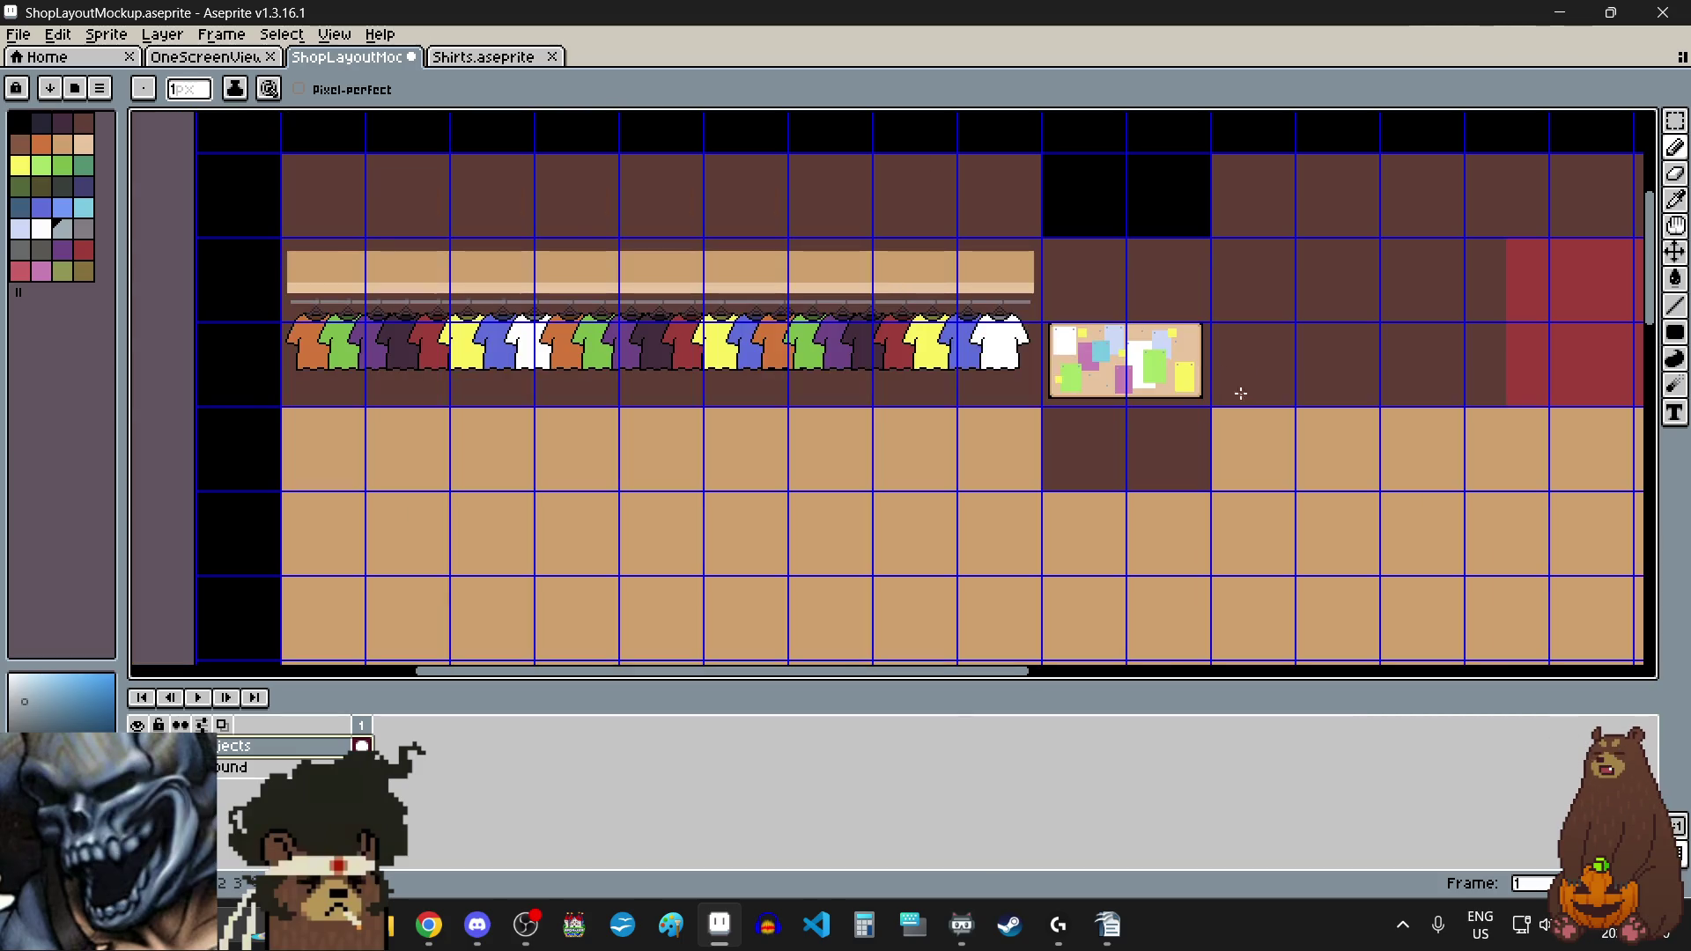
pyautogui.scroll(1, 1233, 389)
pyautogui.scroll(-5, 1236, 396)
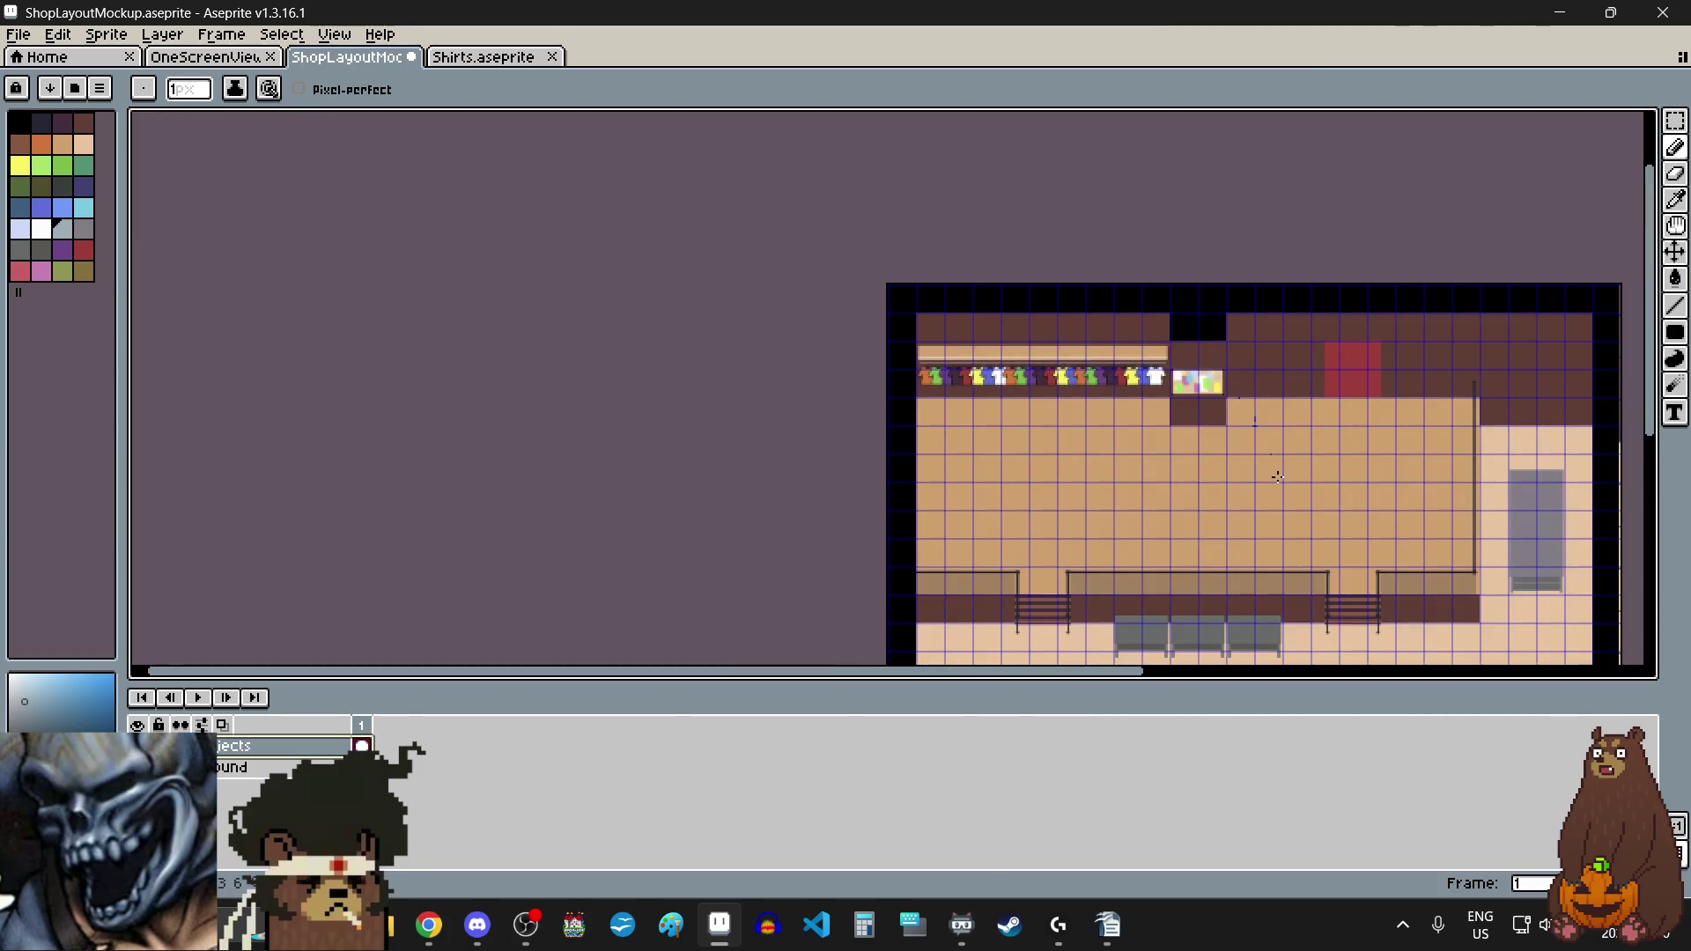
pyautogui.scroll(1, 1277, 473)
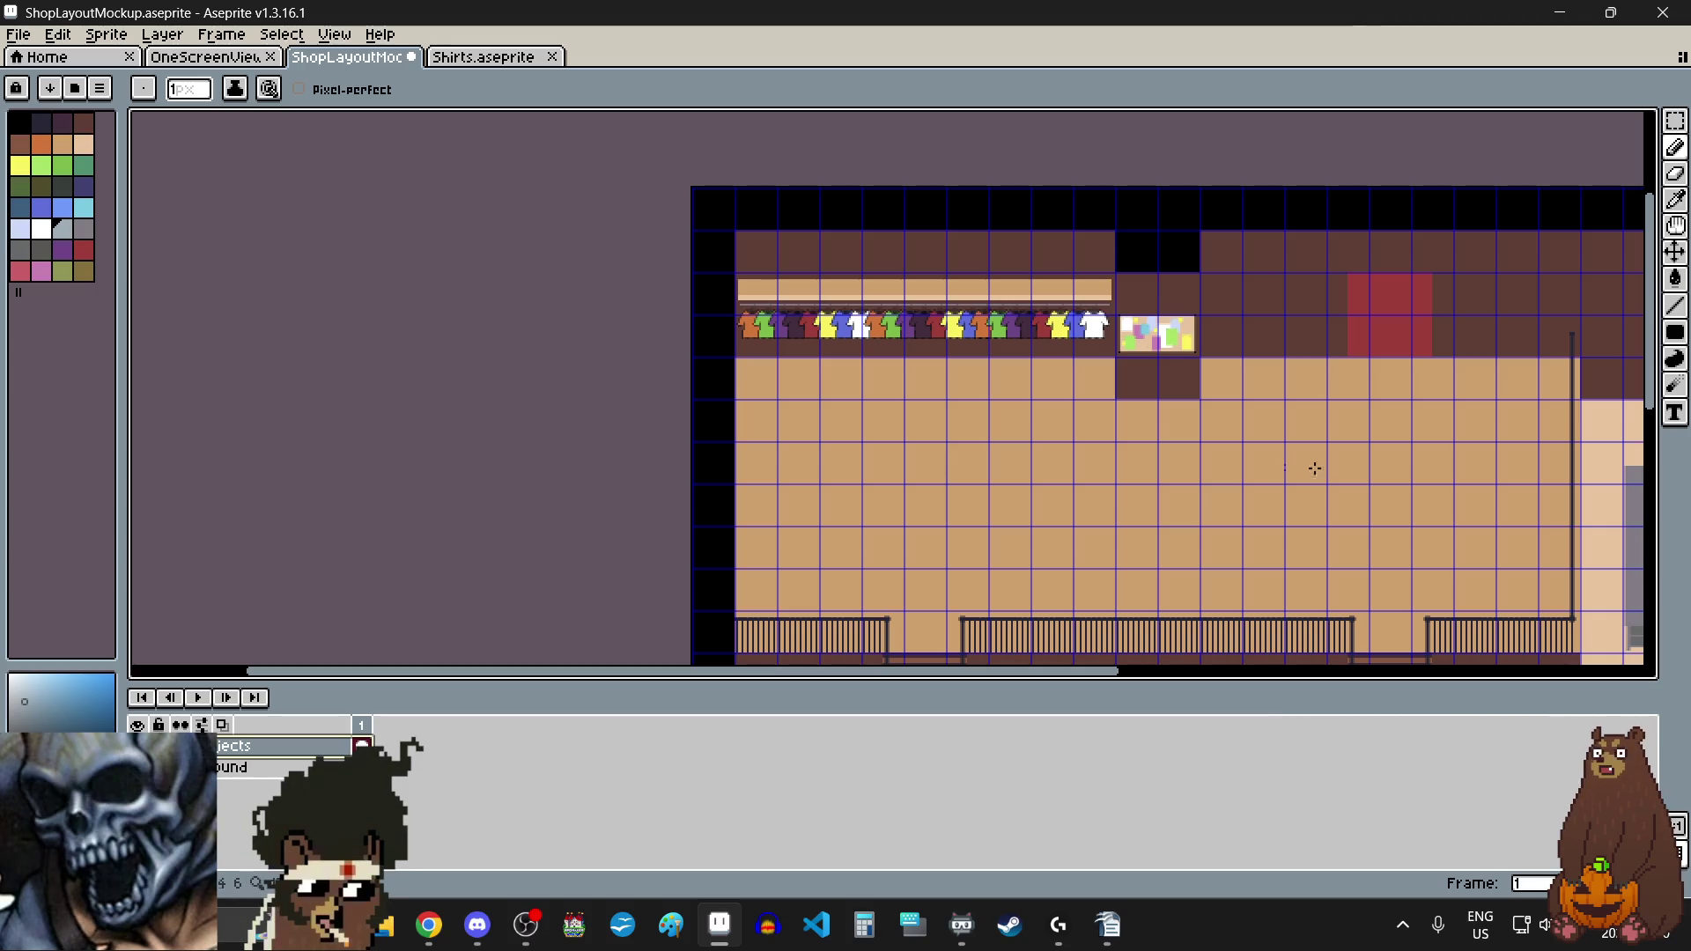
pyautogui.scroll(-1, 1332, 462)
pyautogui.moveTo(1652, 291); pyautogui.dragTo(1655, 403)
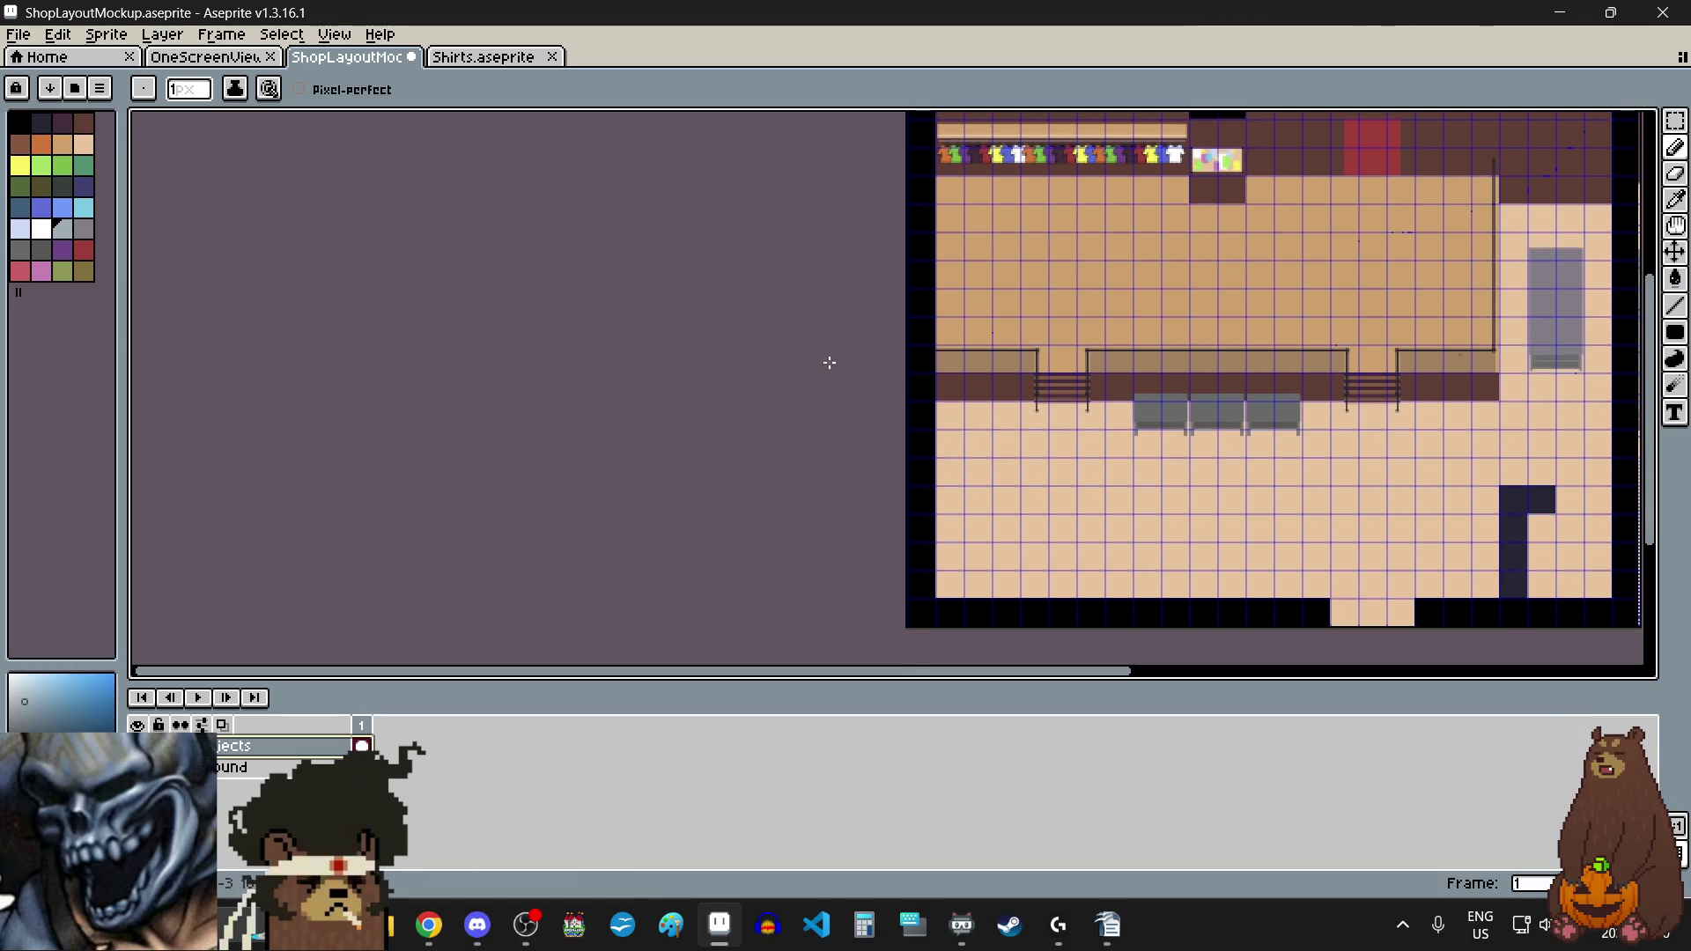
pyautogui.click(19, 34)
pyautogui.click(113, 130)
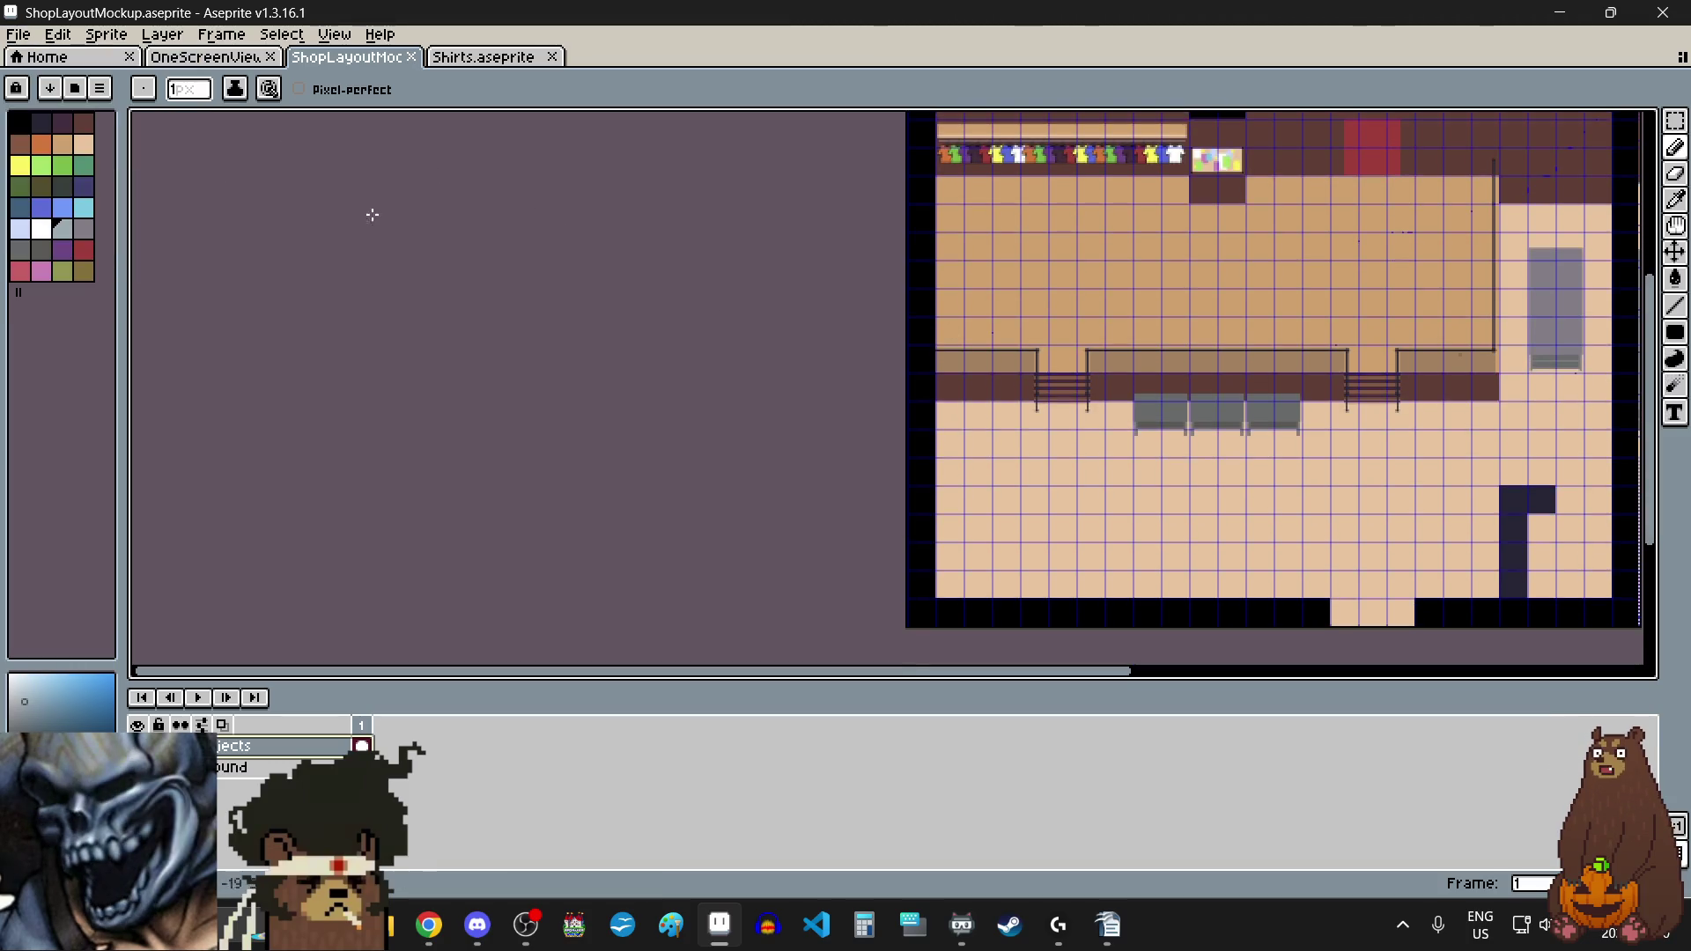
pyautogui.hscroll(3, 710, 351)
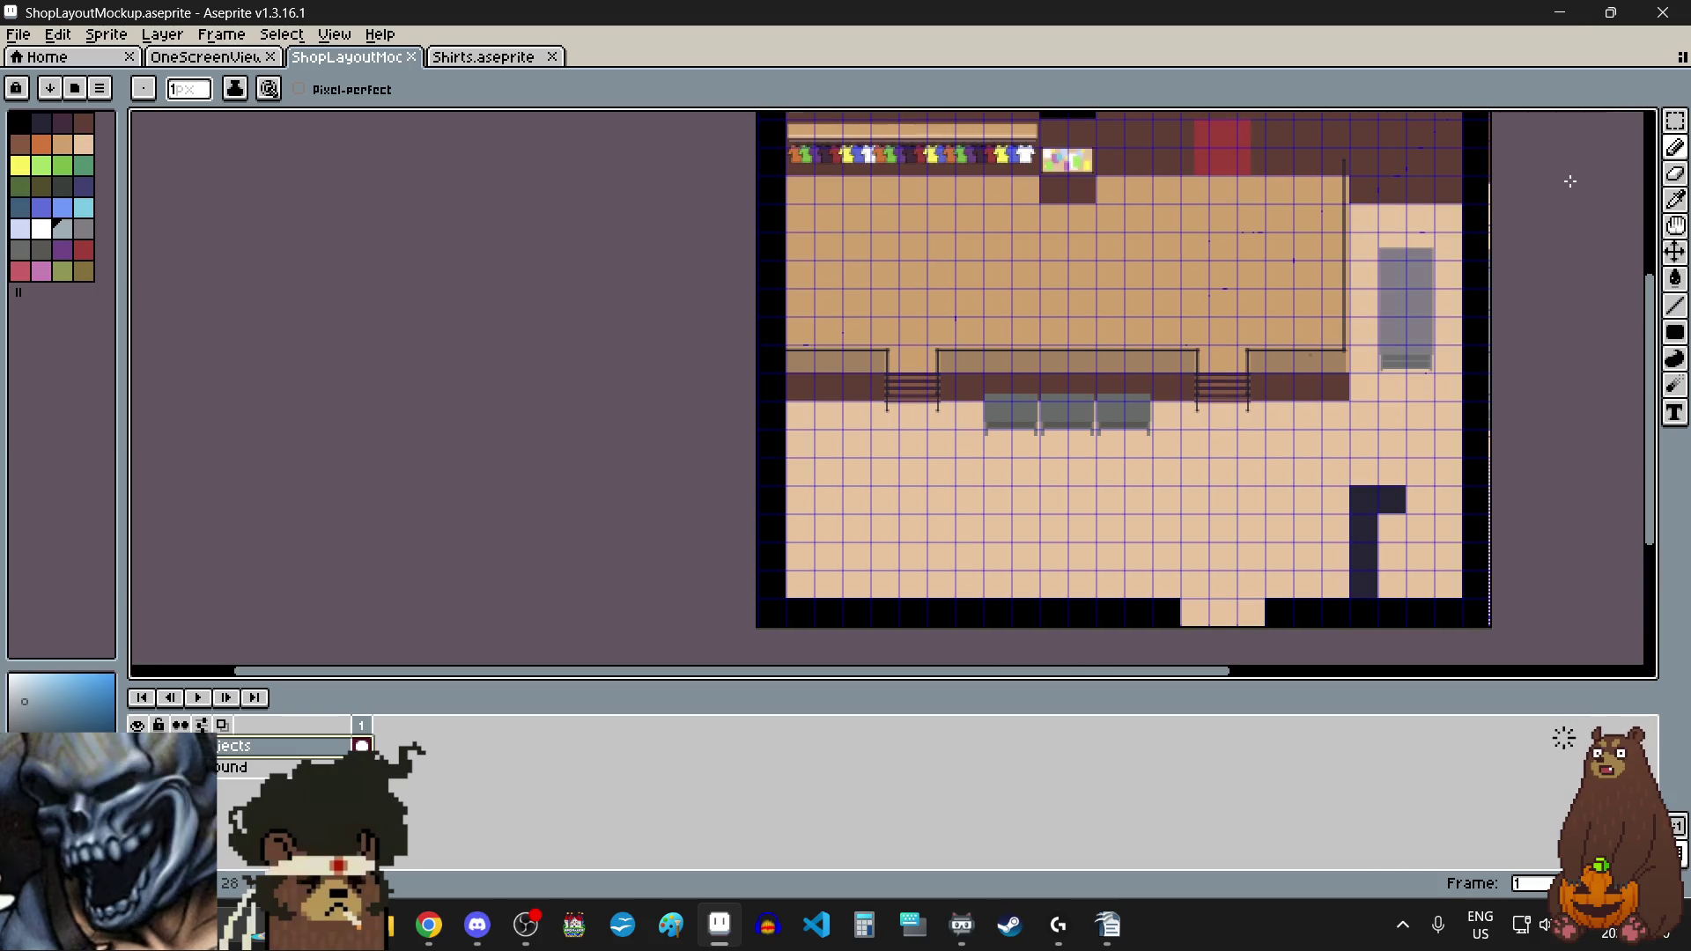
pyautogui.click(1673, 125)
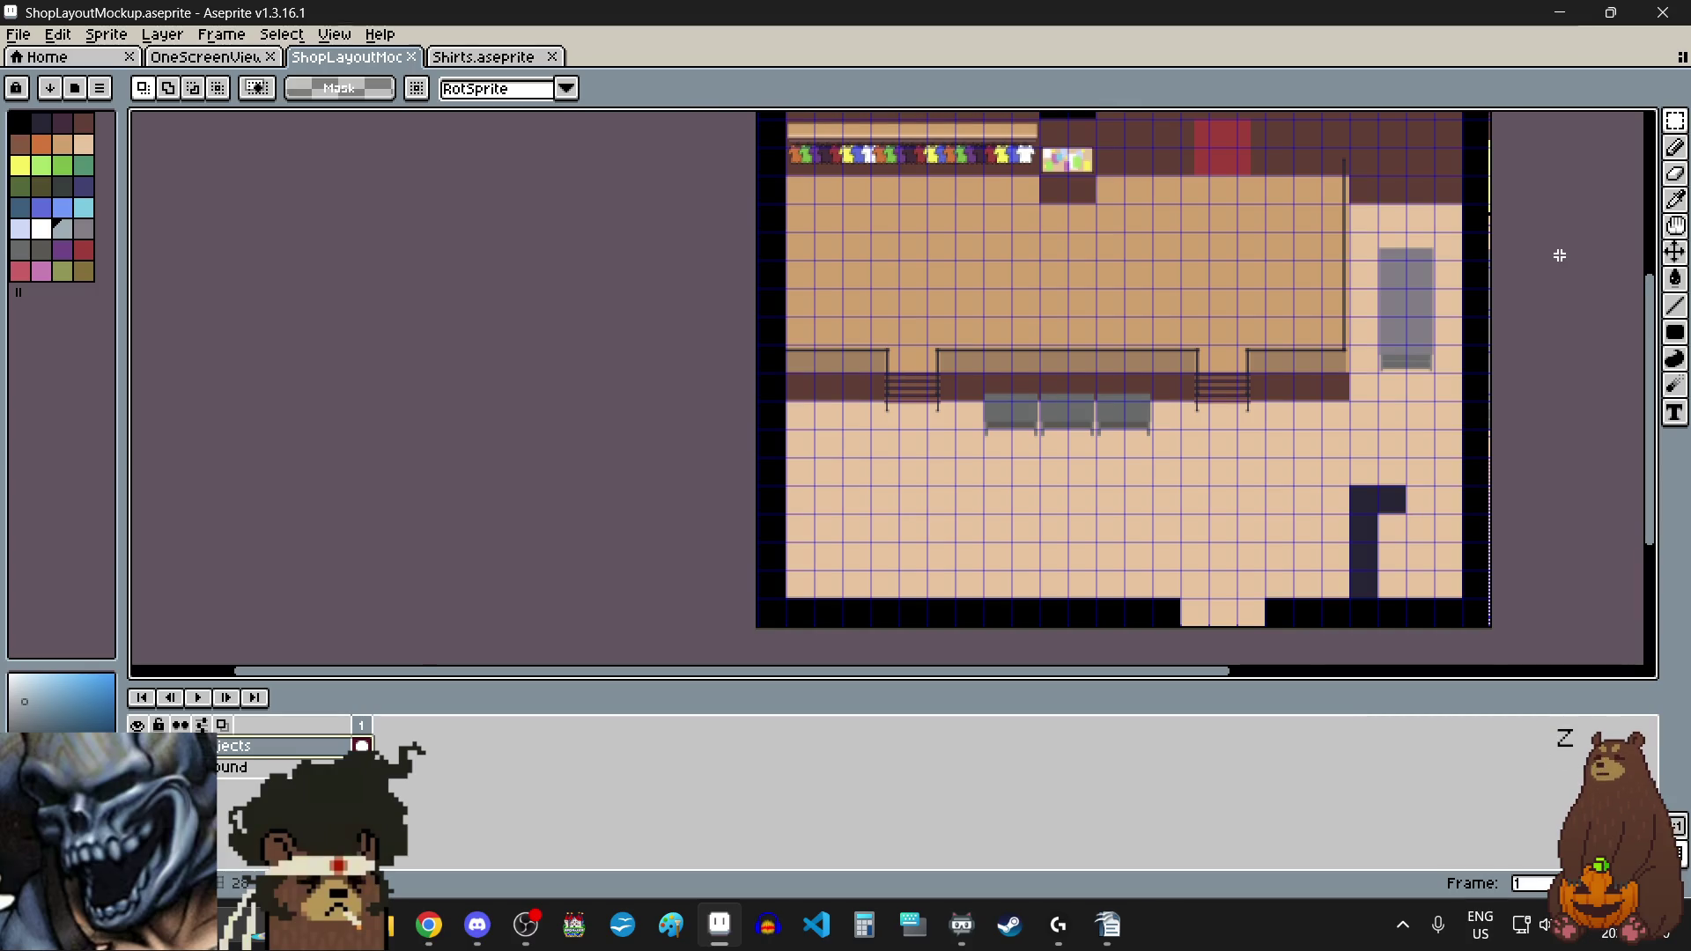
pyautogui.scroll(1, 1559, 255)
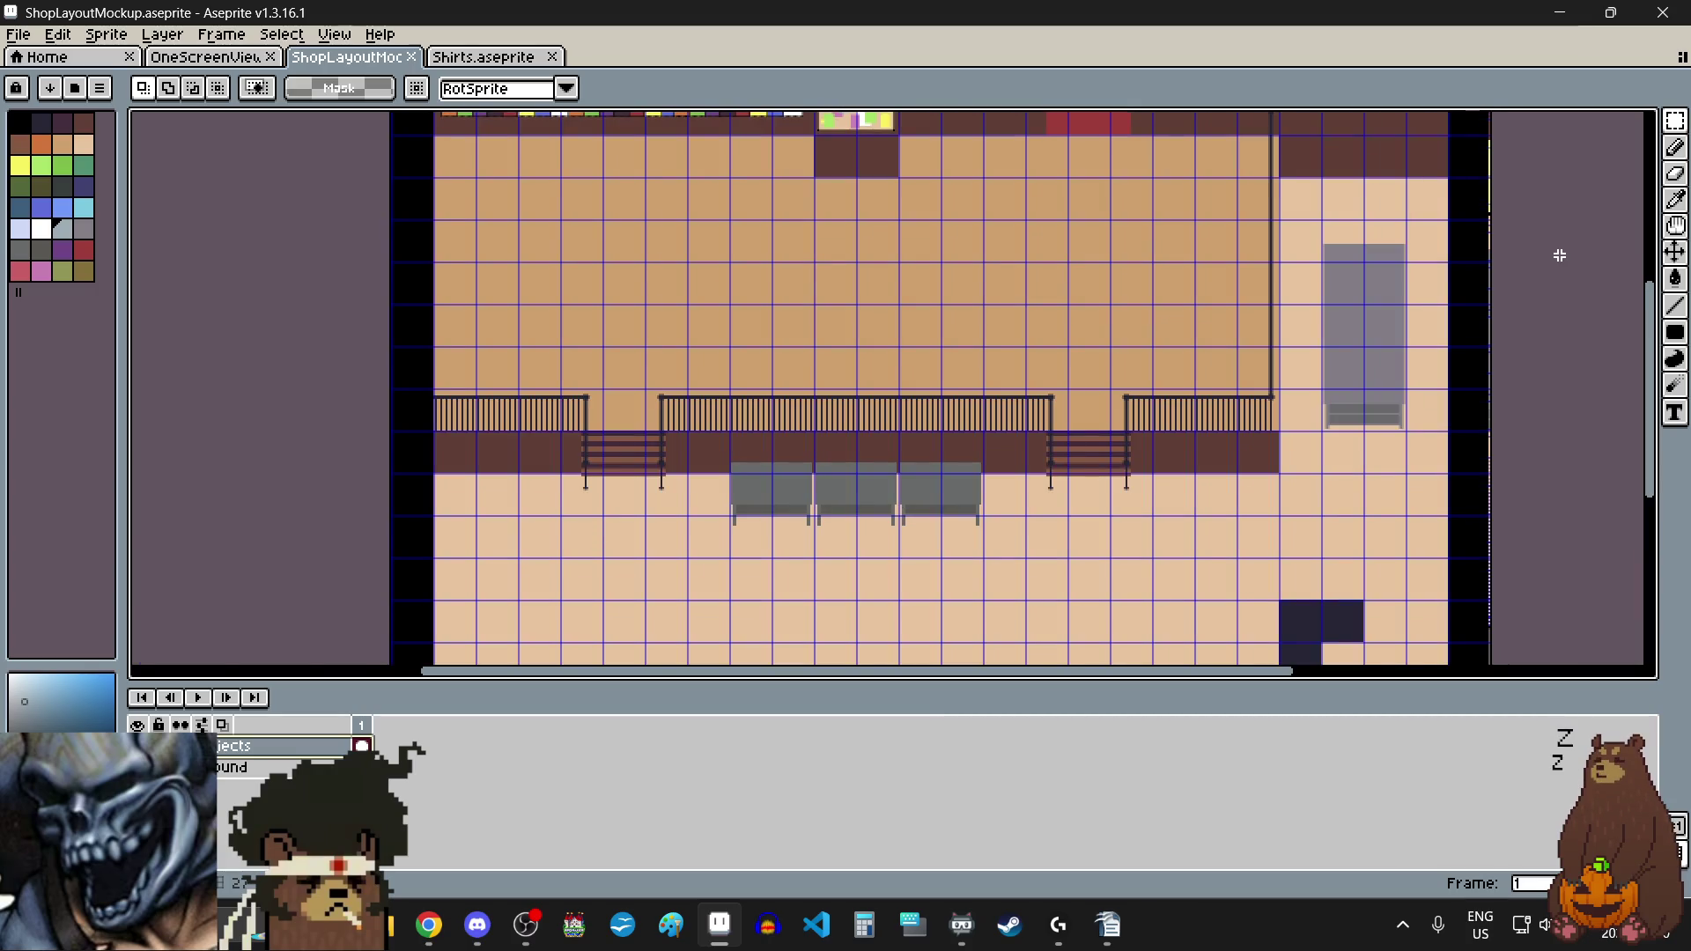
pyautogui.scroll(1, 1558, 256)
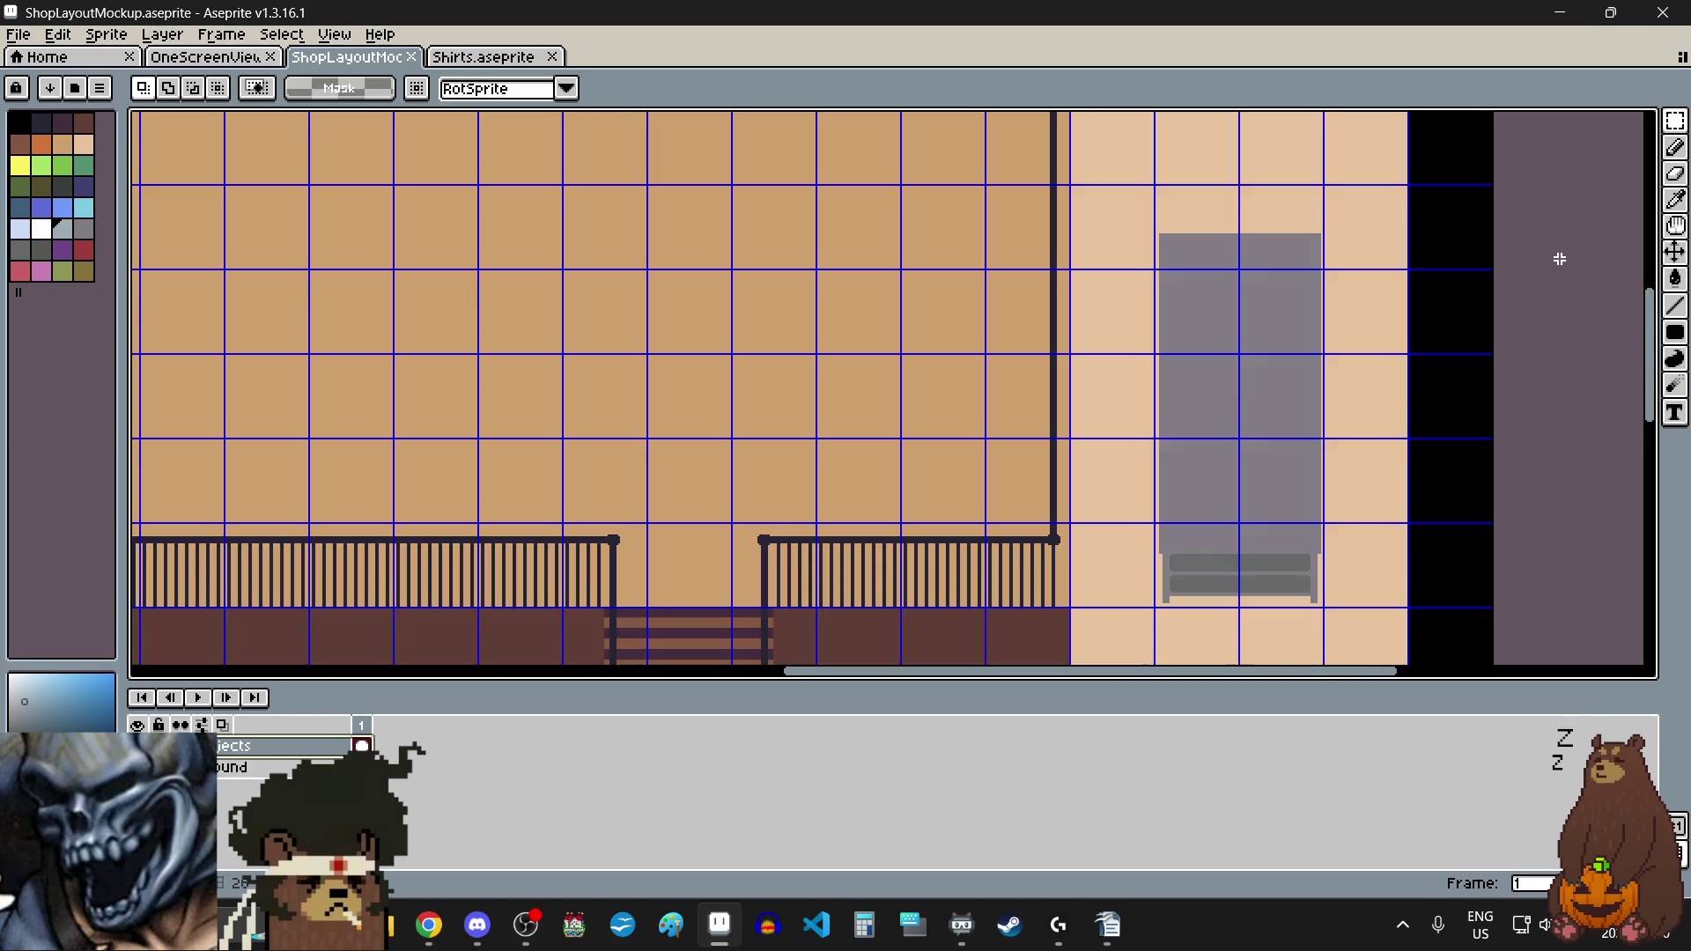
pyautogui.scroll(-1, 1559, 258)
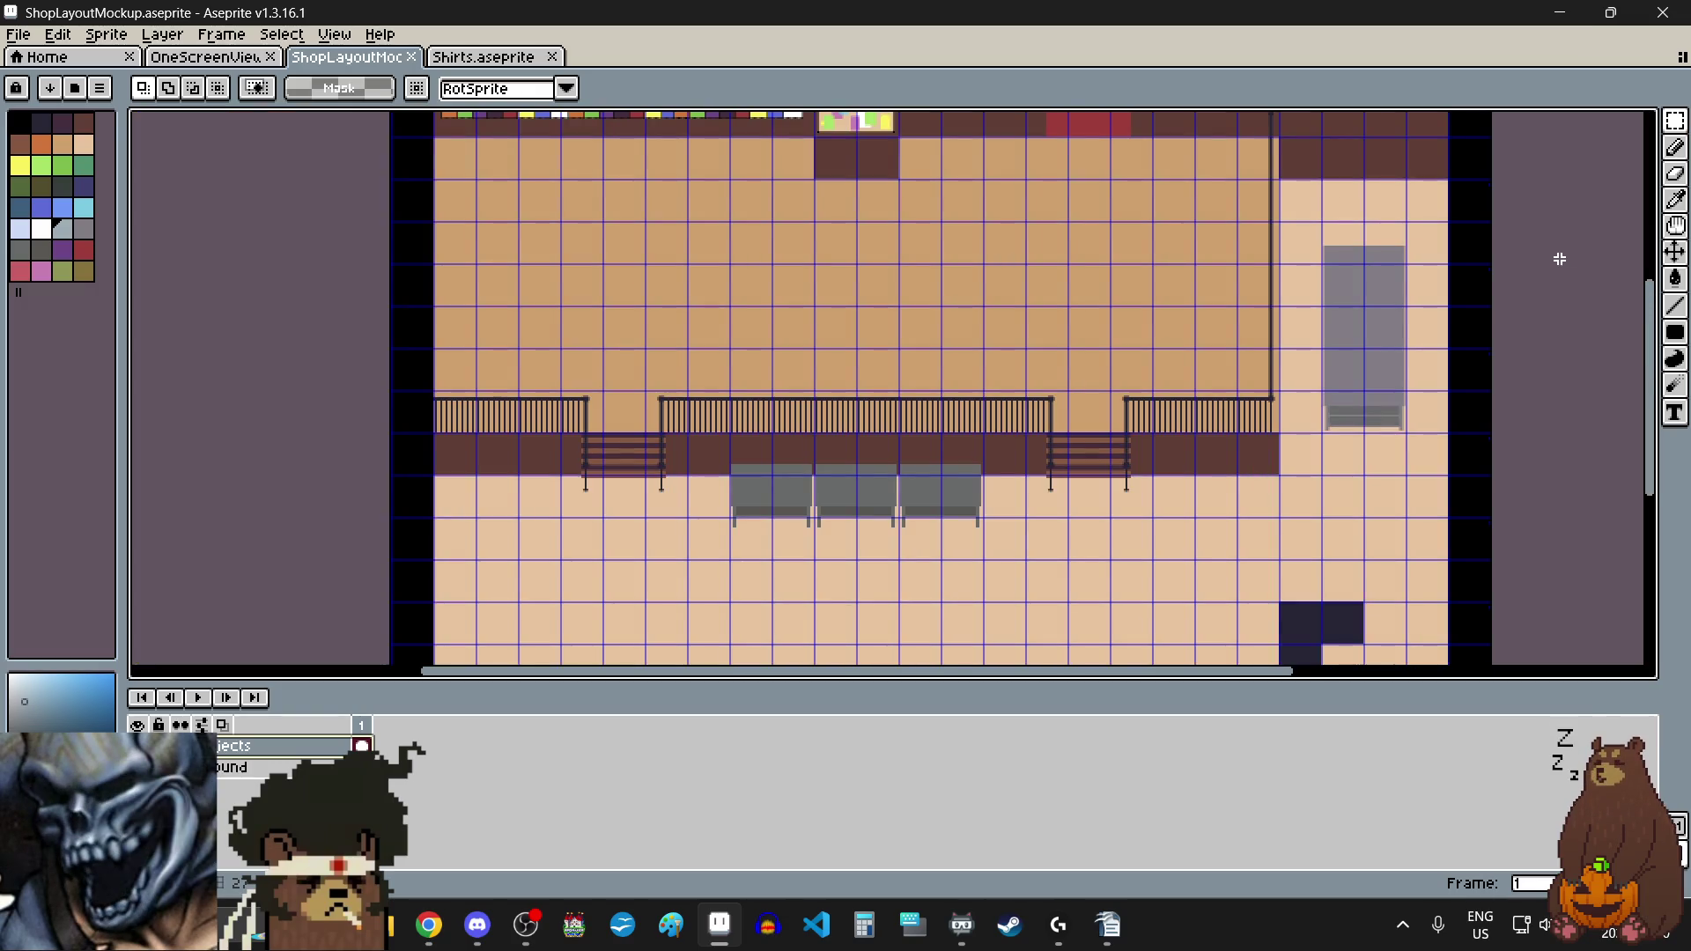
pyautogui.scroll(-1, 1559, 259)
pyautogui.moveTo(1650, 338); pyautogui.dragTo(1656, 305)
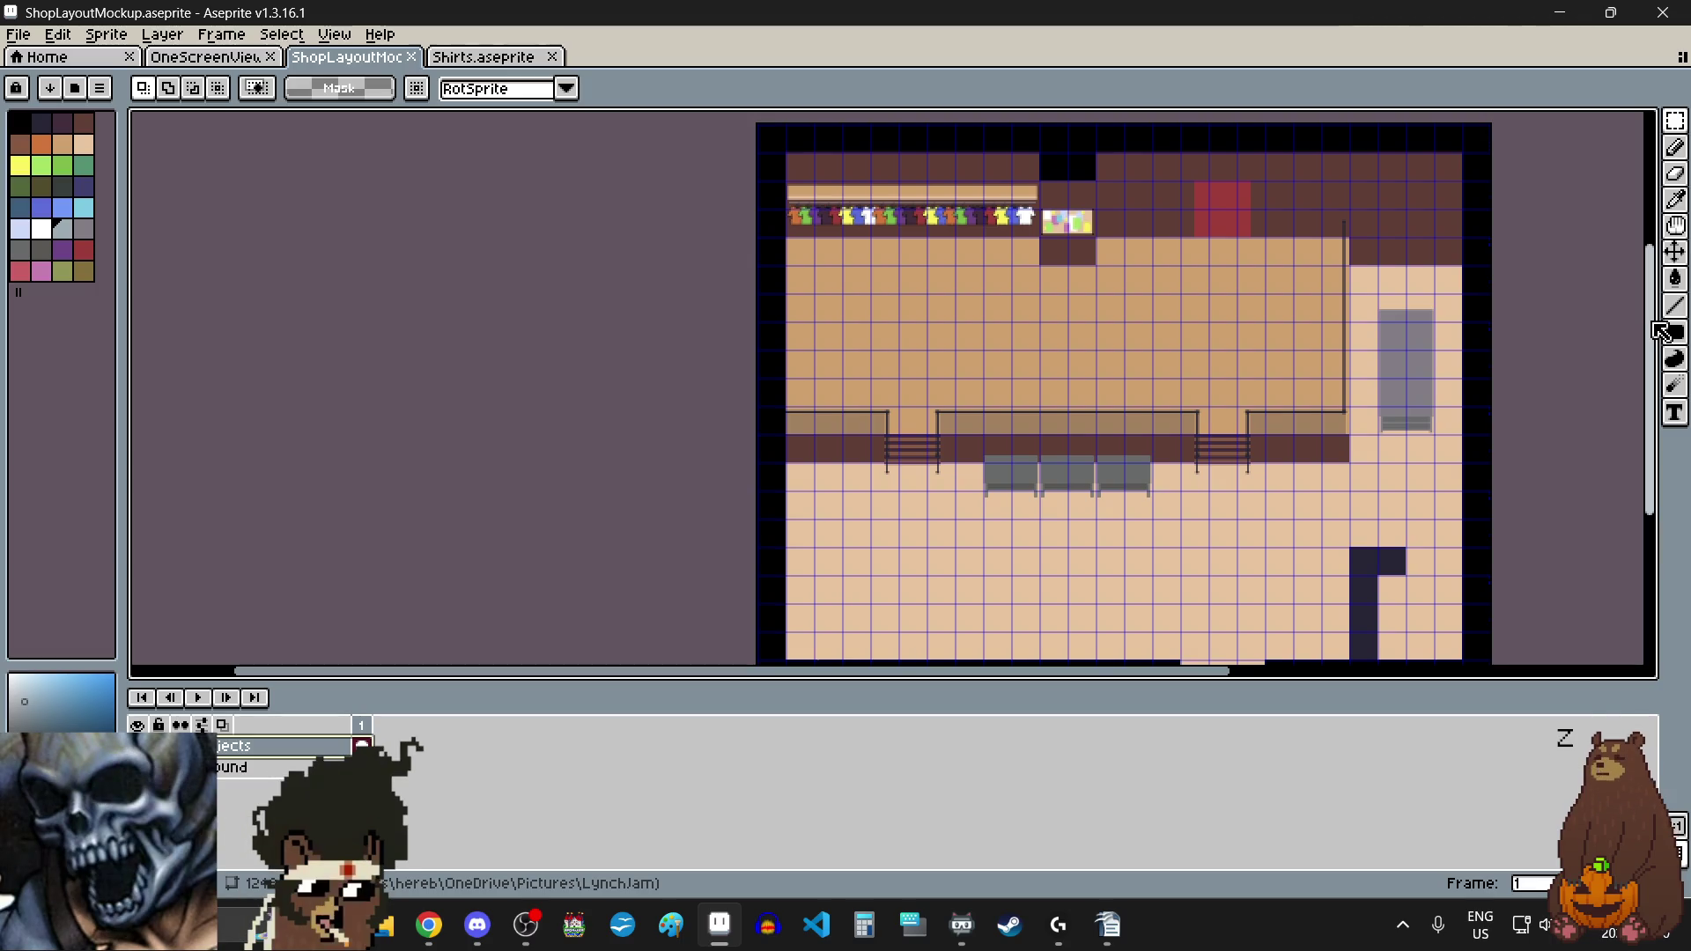
pyautogui.scroll(-2, 1654, 326)
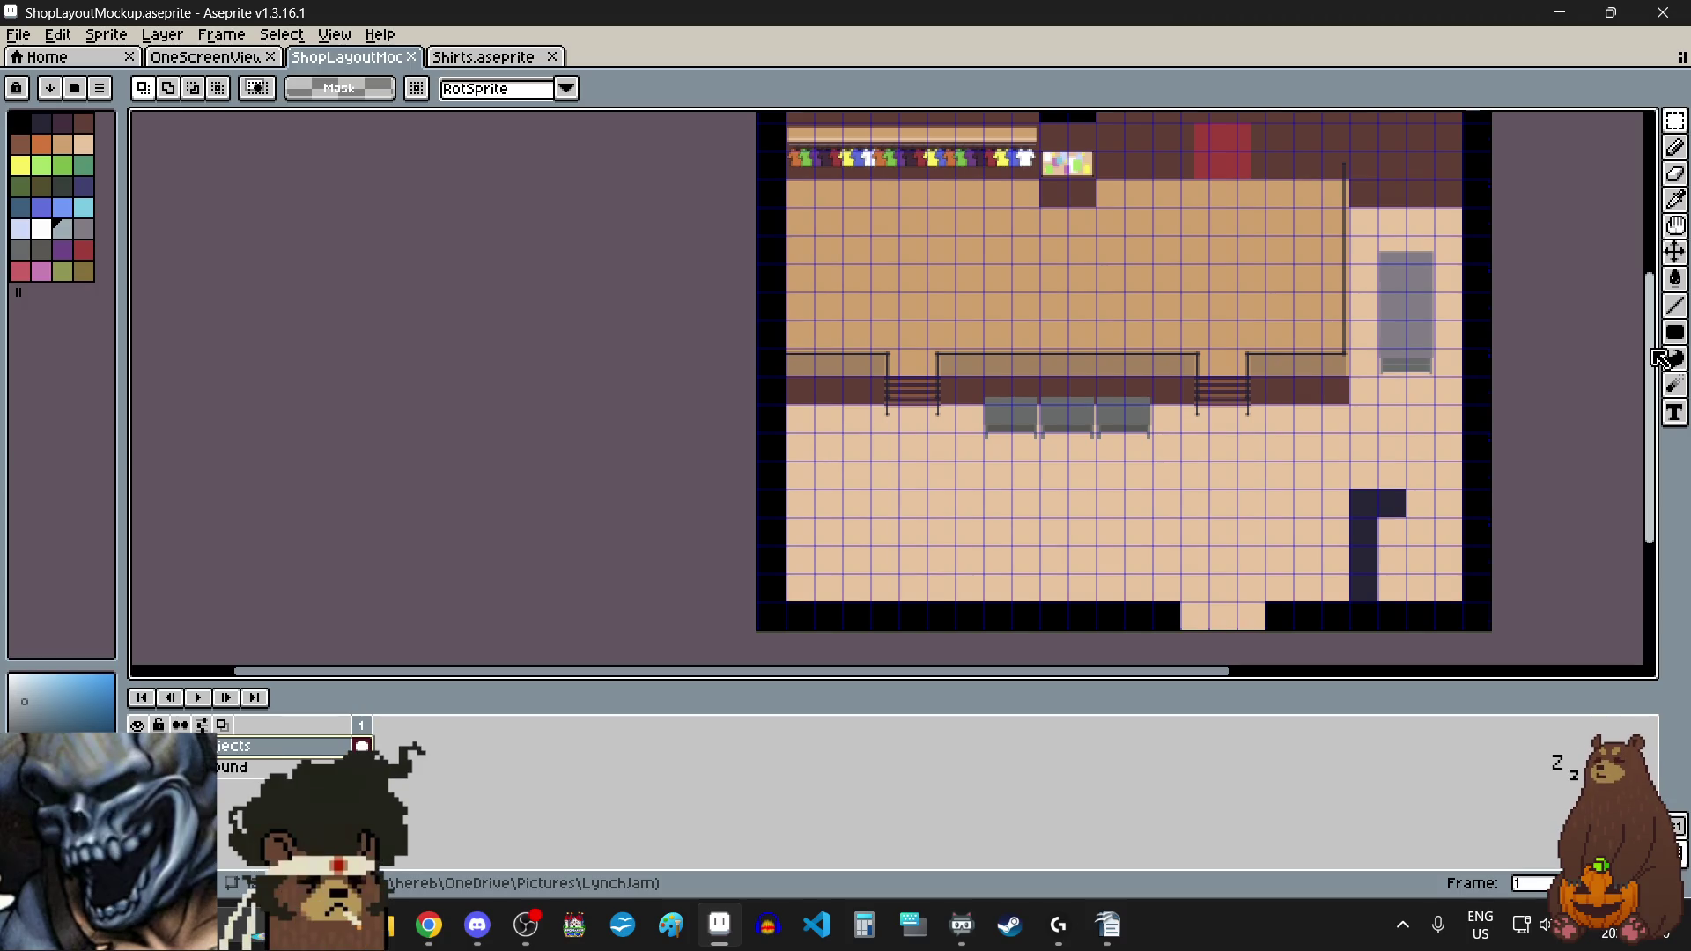
pyautogui.moveTo(1654, 353)
pyautogui.mouseDown()
pyautogui.moveTo(1667, 320)
pyautogui.moveTo(1664, 339)
pyautogui.mouseUp()
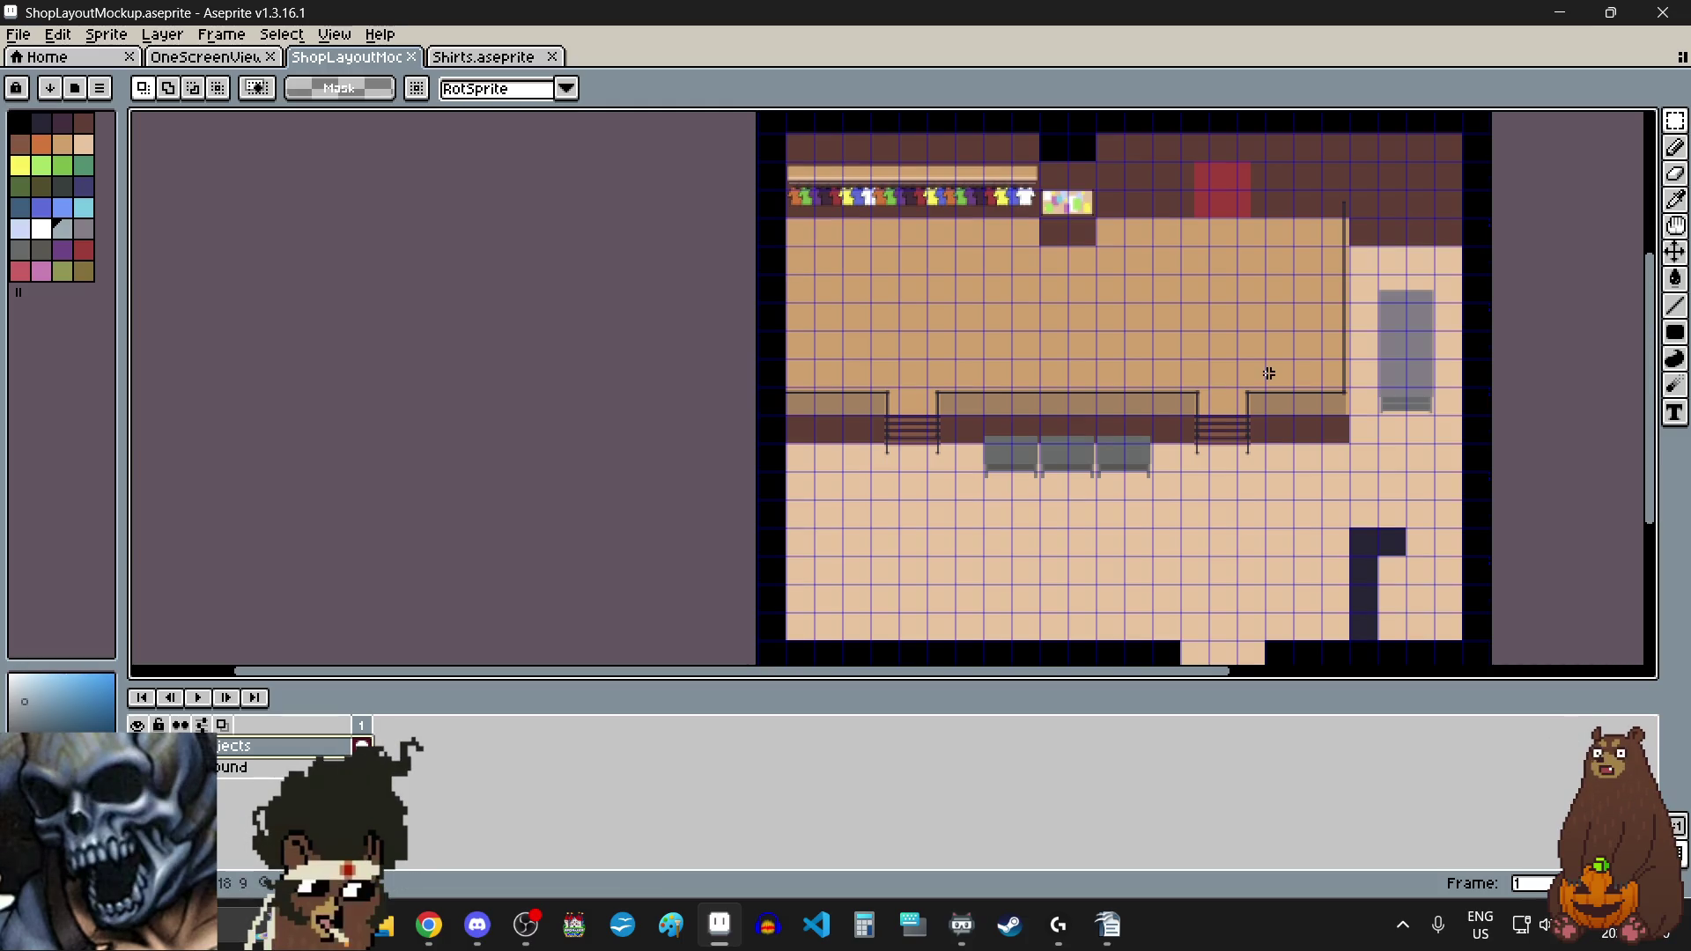
pyautogui.scroll(10, 1147, 424)
# Step: Zoom around the shop mockup to locate the three grey benches below the railing
pyautogui.scroll(-9, 1113, 442)
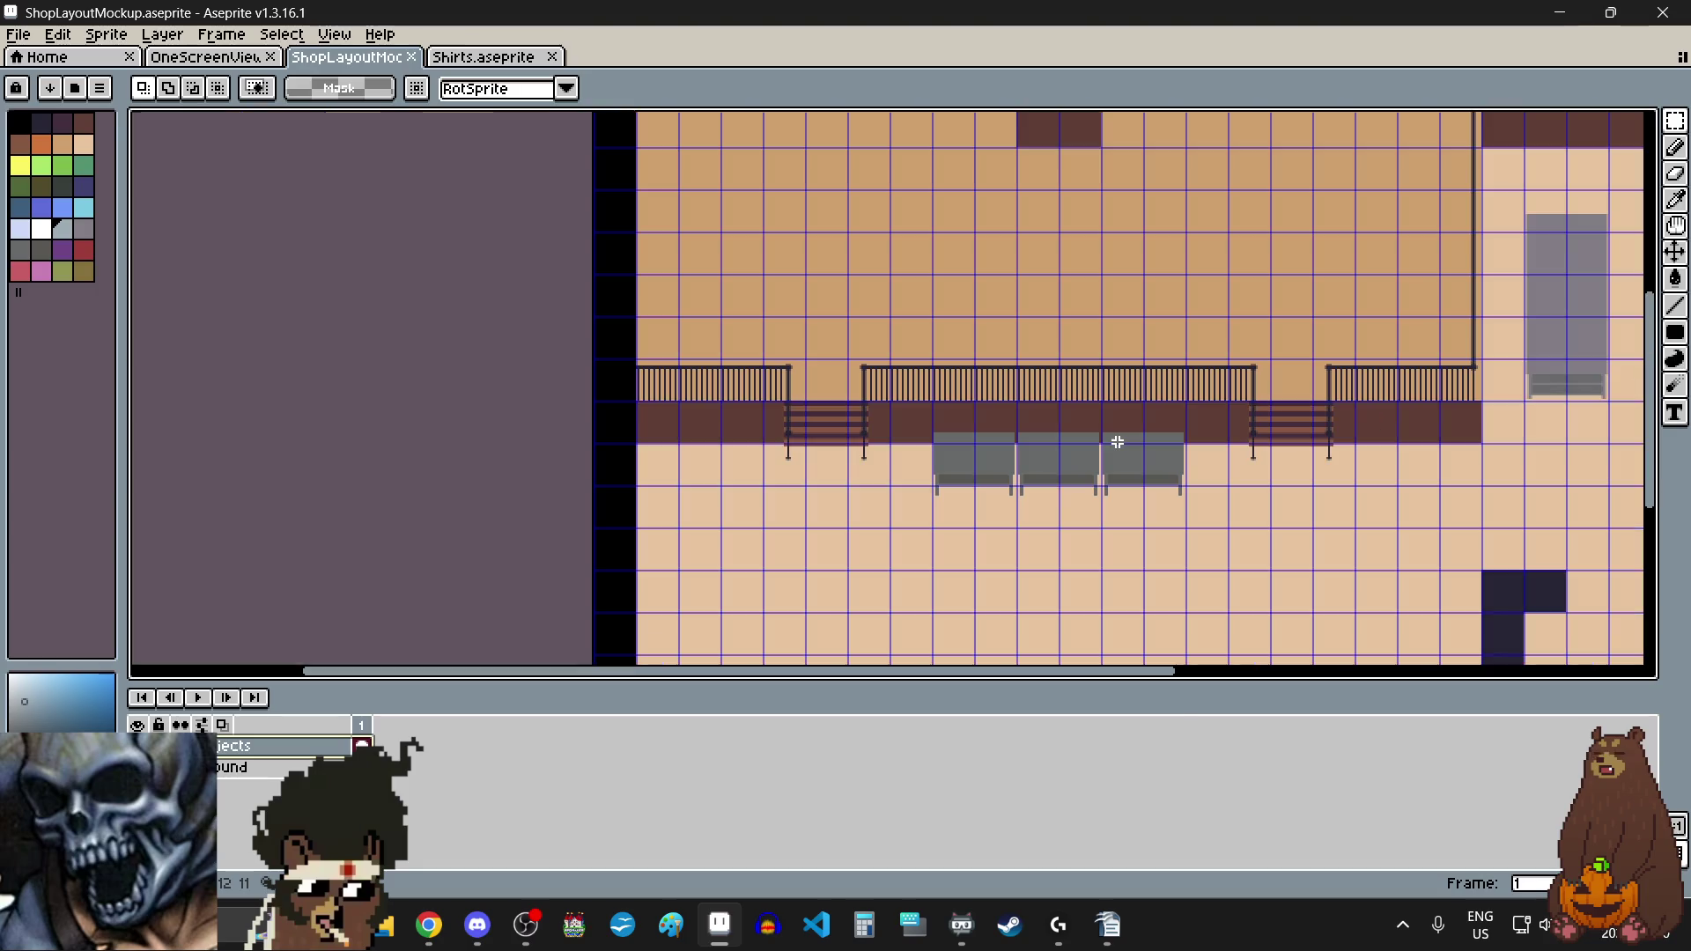
pyautogui.scroll(2, 1066, 460)
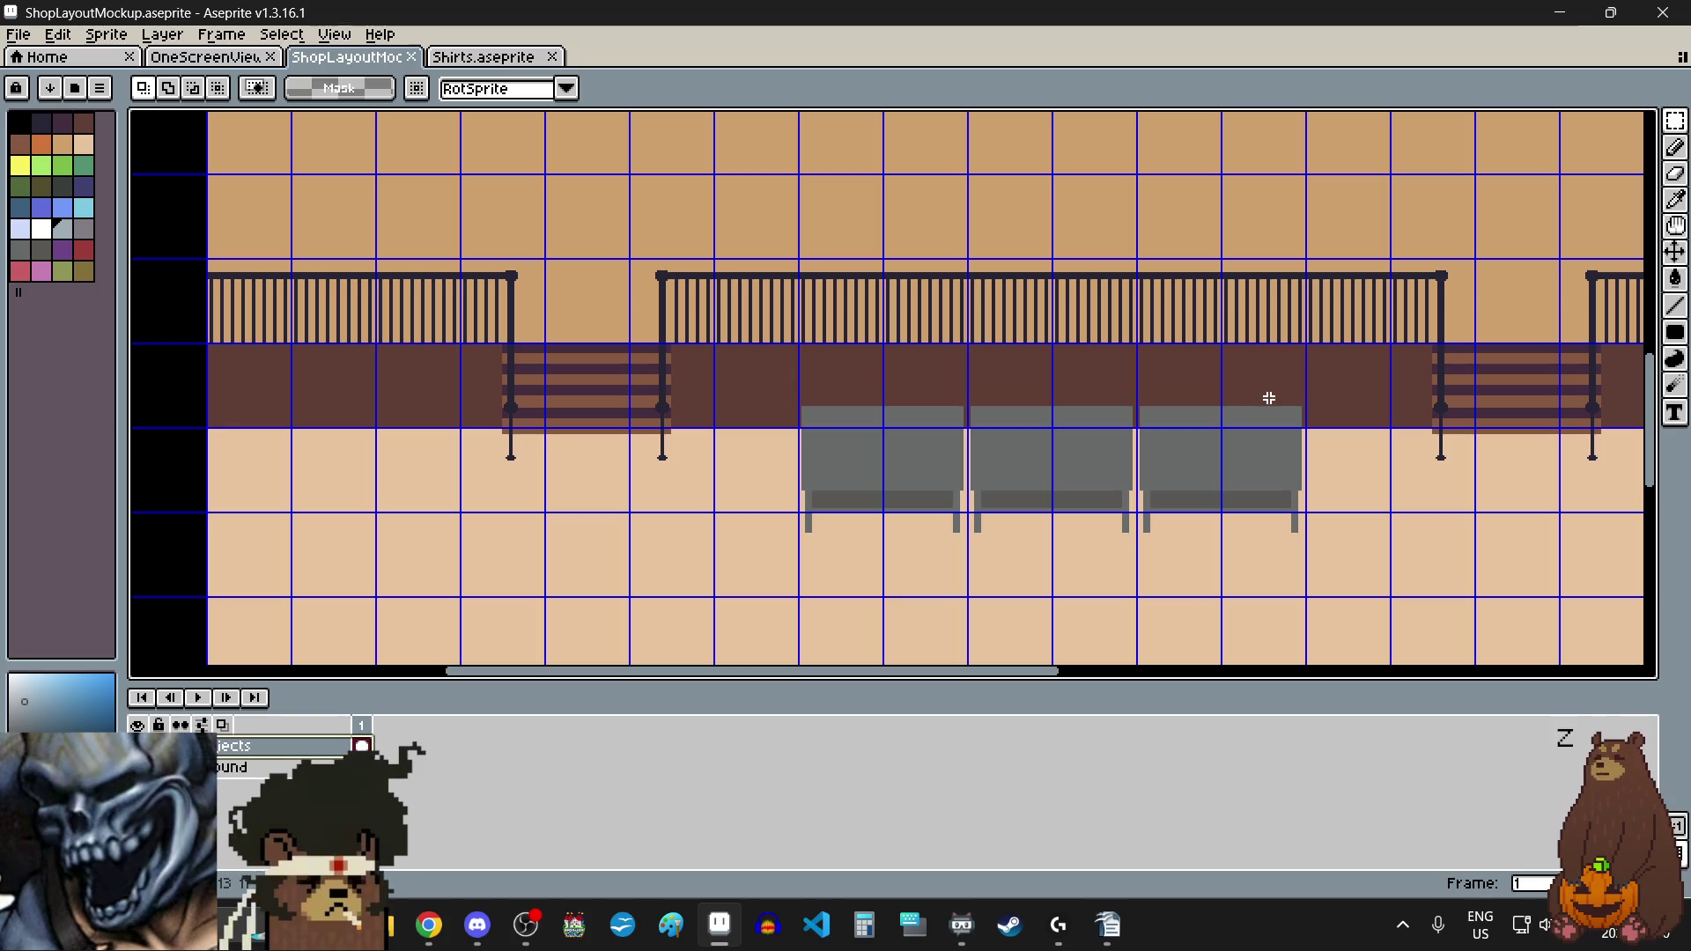
pyautogui.scroll(-2, 1268, 400)
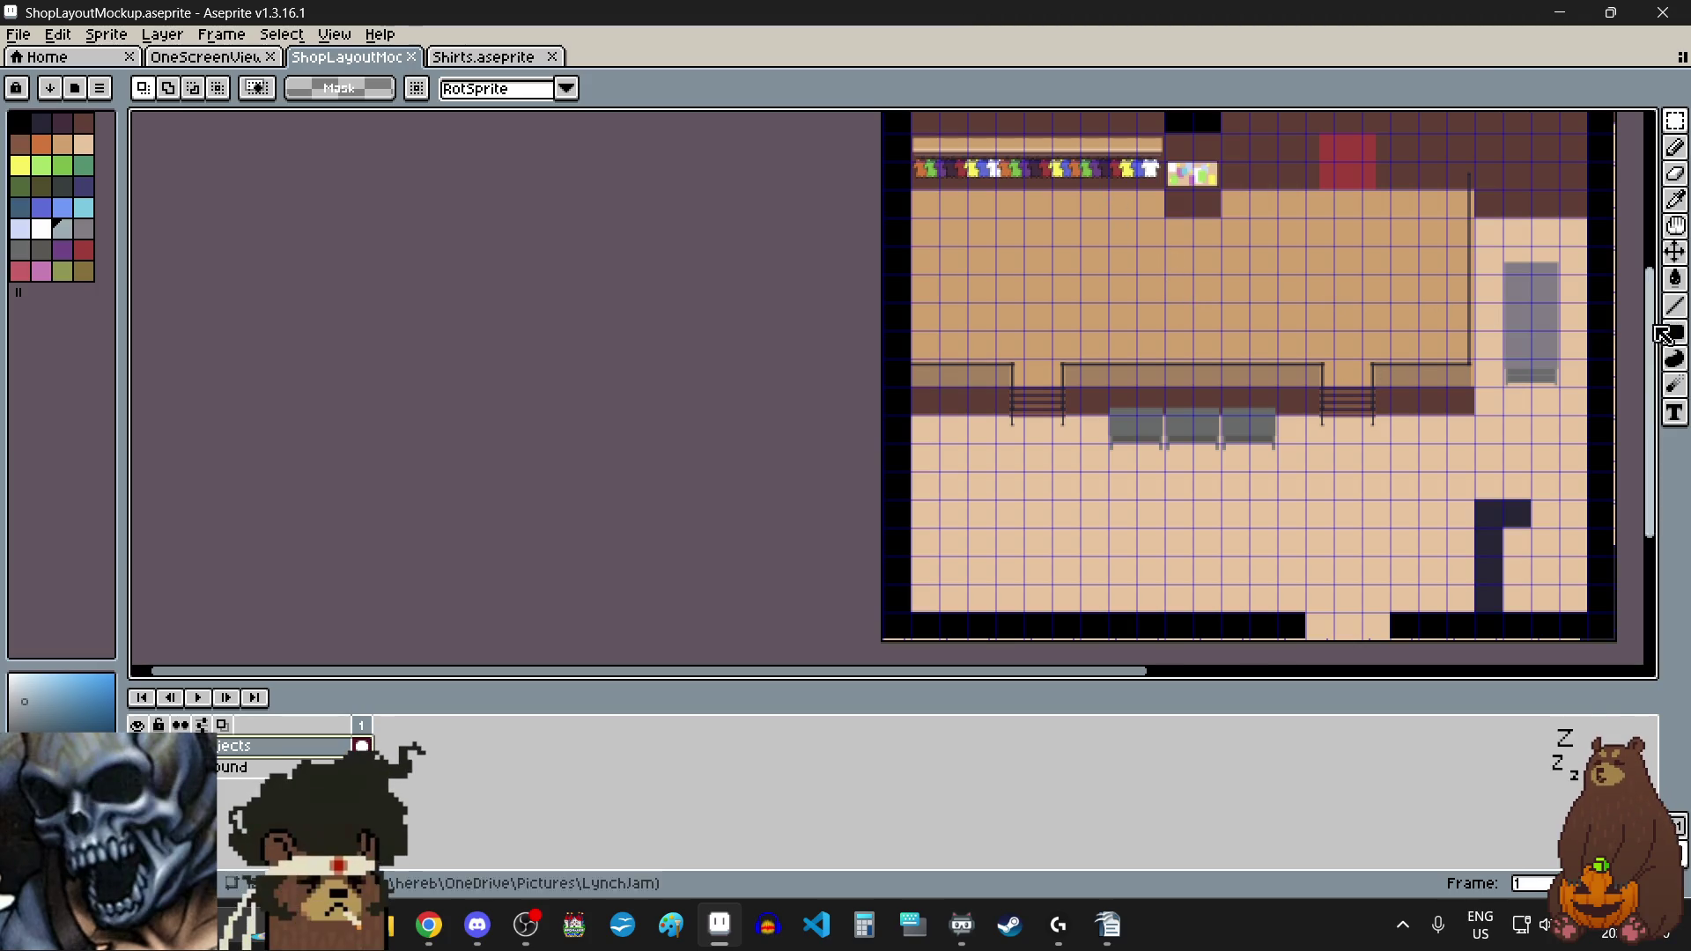
pyautogui.scroll(3, 690, 238)
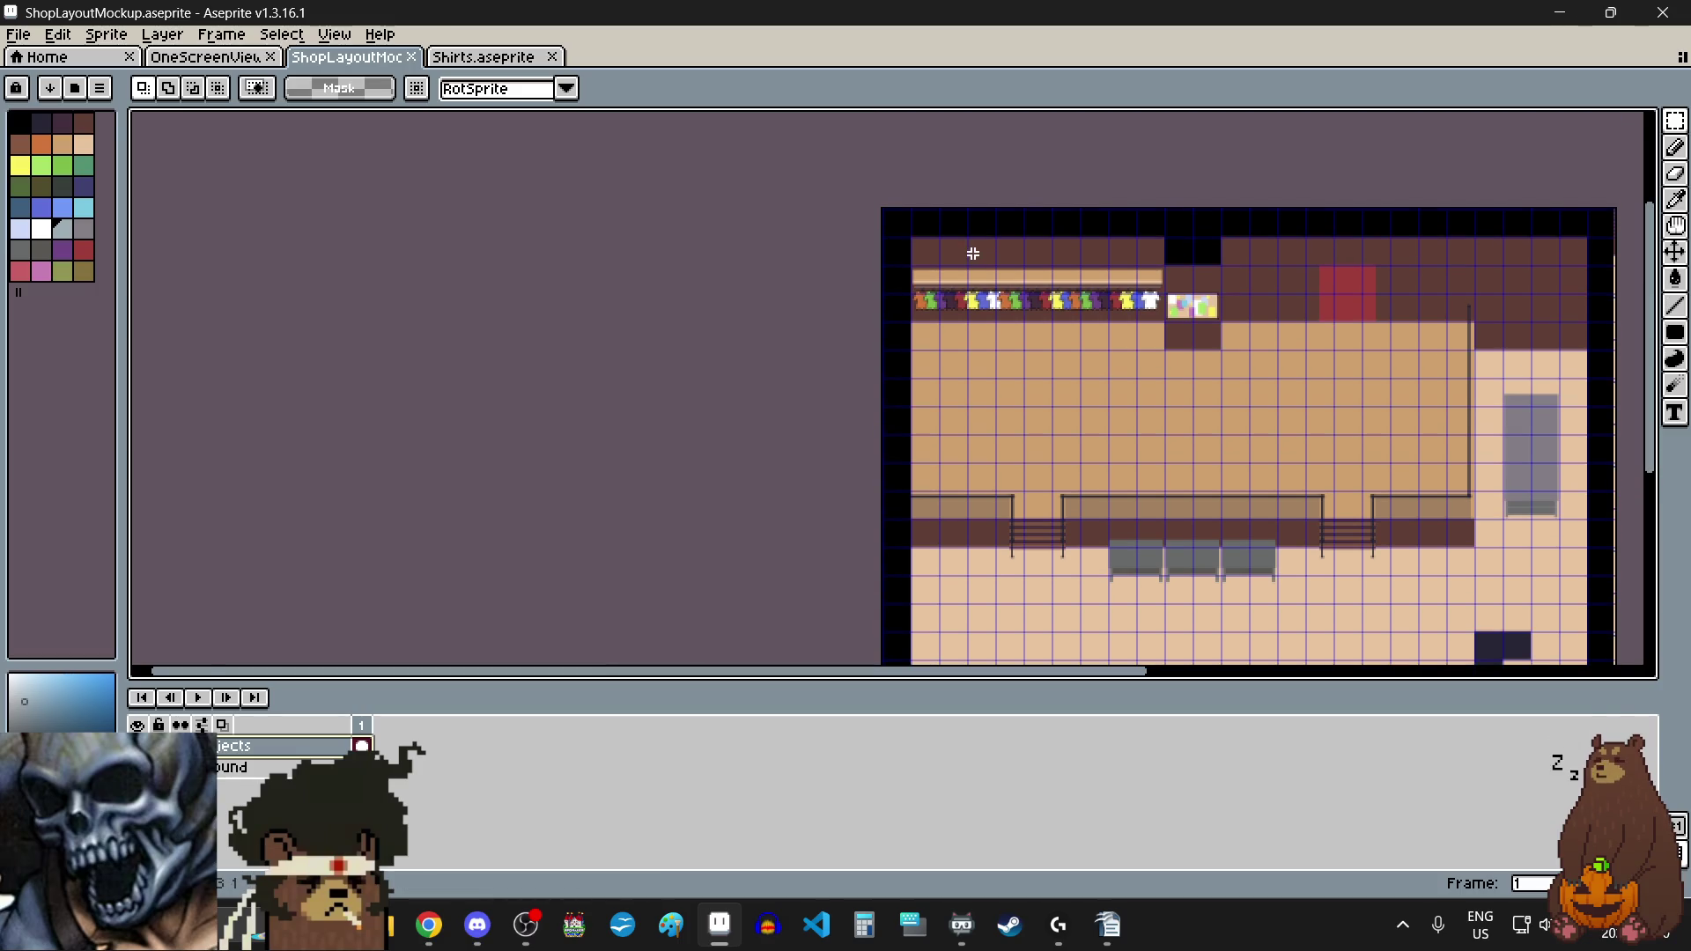
pyautogui.scroll(5, 973, 254)
pyautogui.scroll(-3, 970, 253)
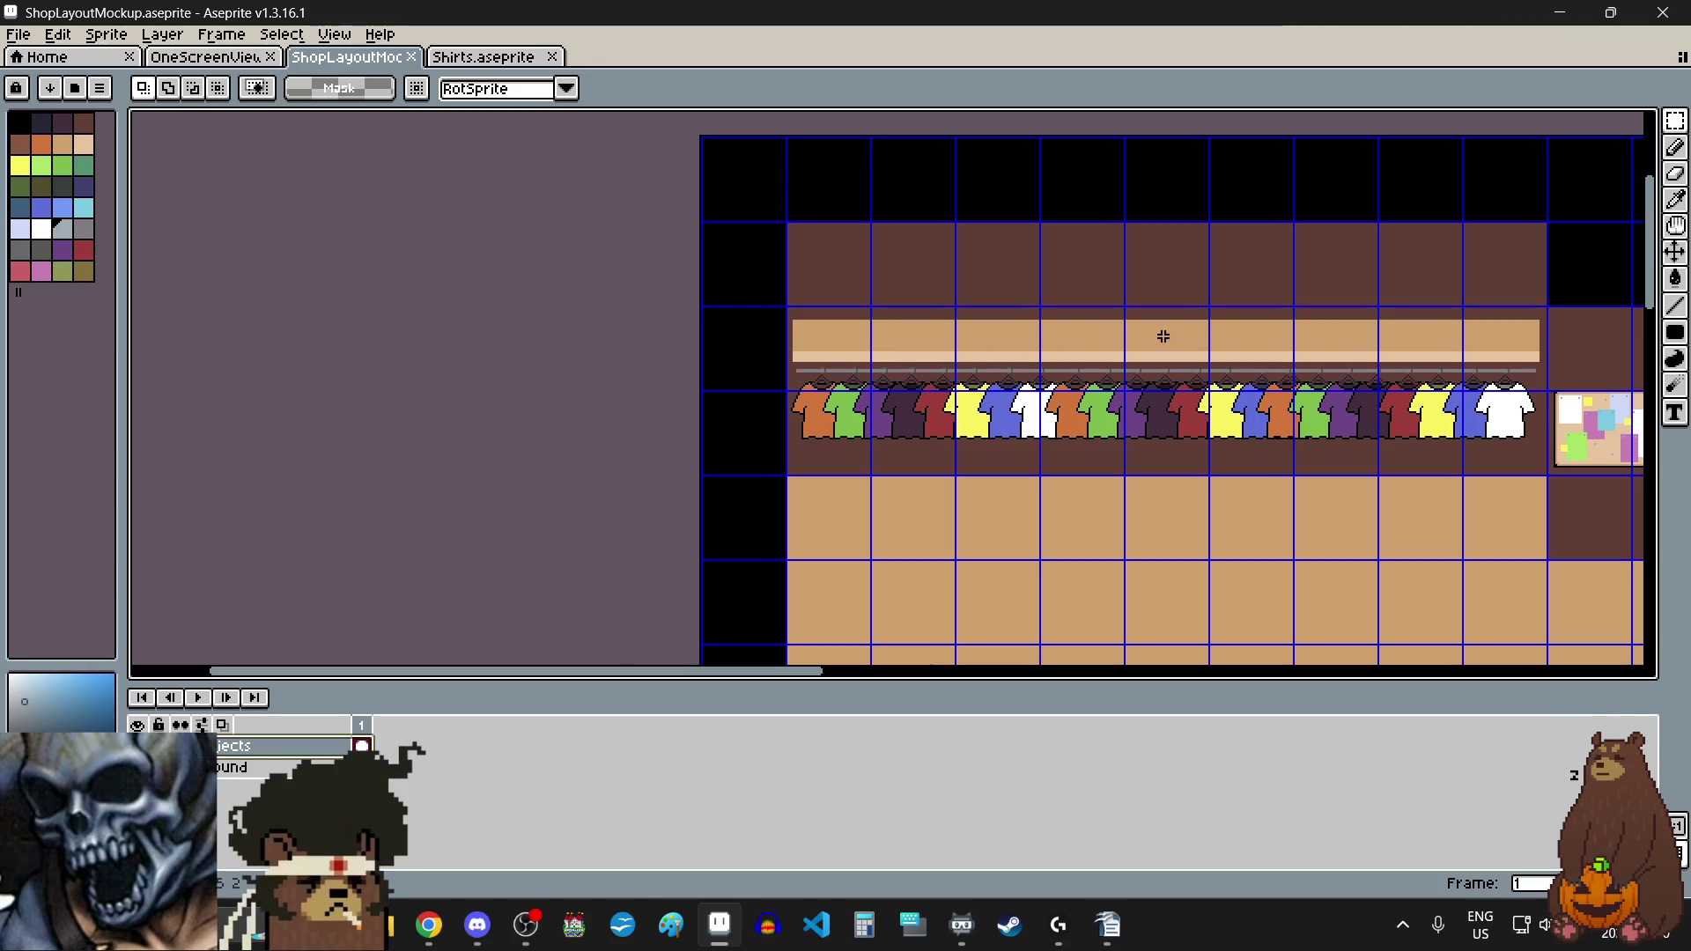
pyautogui.scroll(-4, 1017, 330)
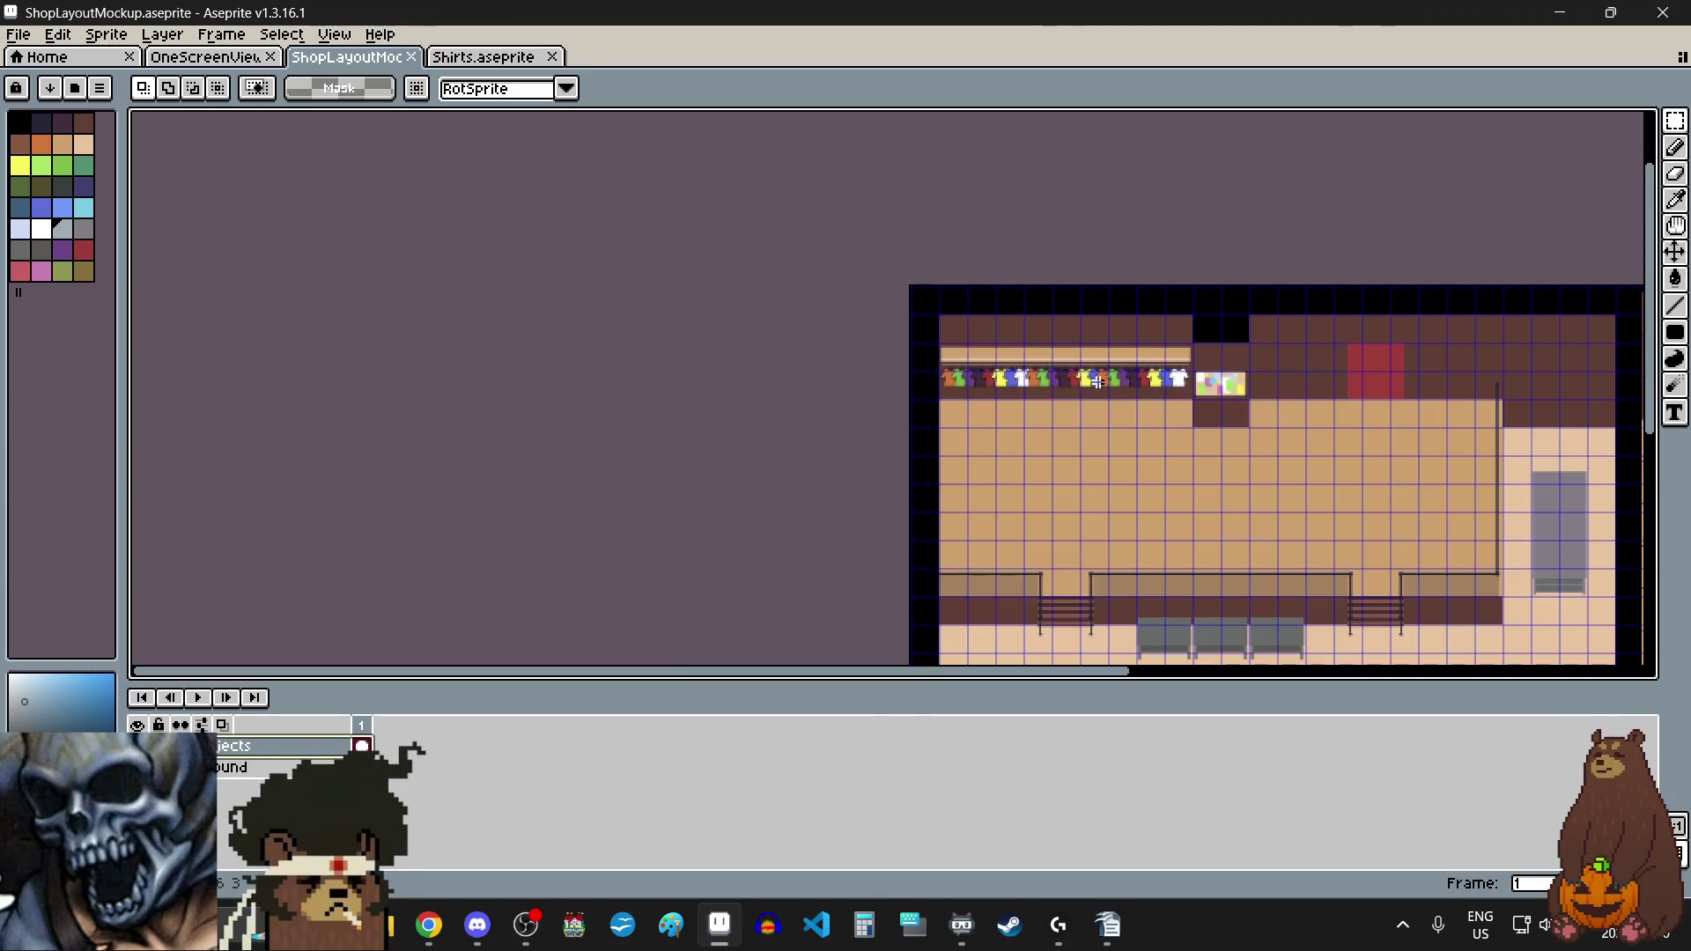
pyautogui.scroll(-5, 1660, 313)
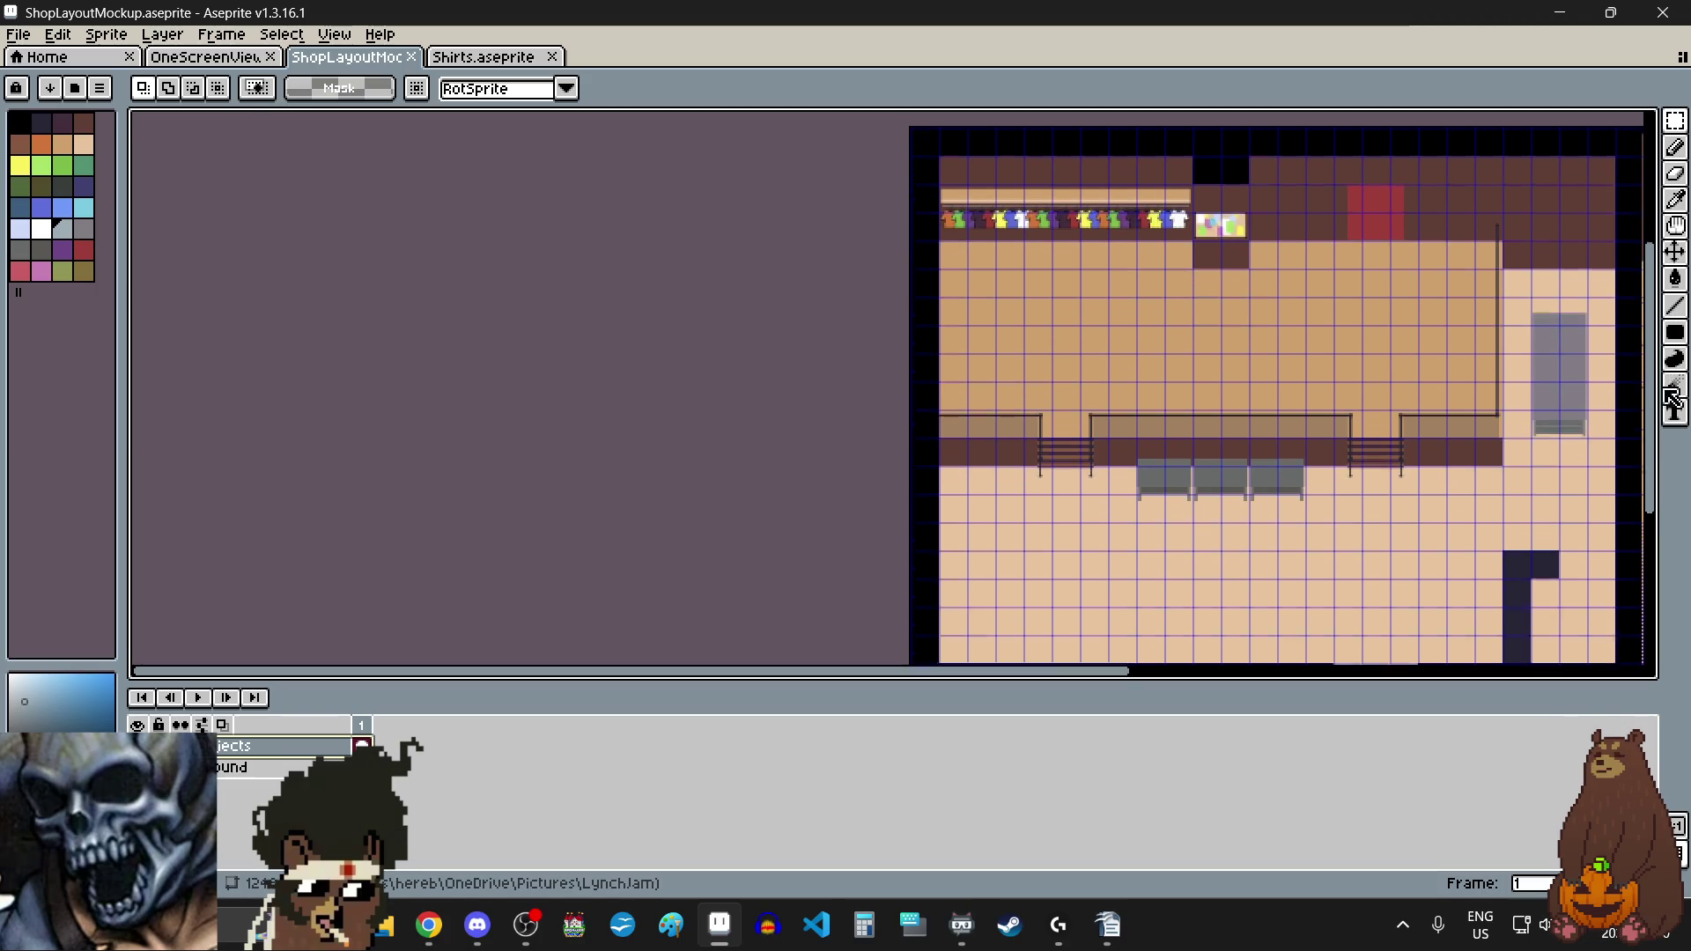
pyautogui.scroll(5, 1095, 307)
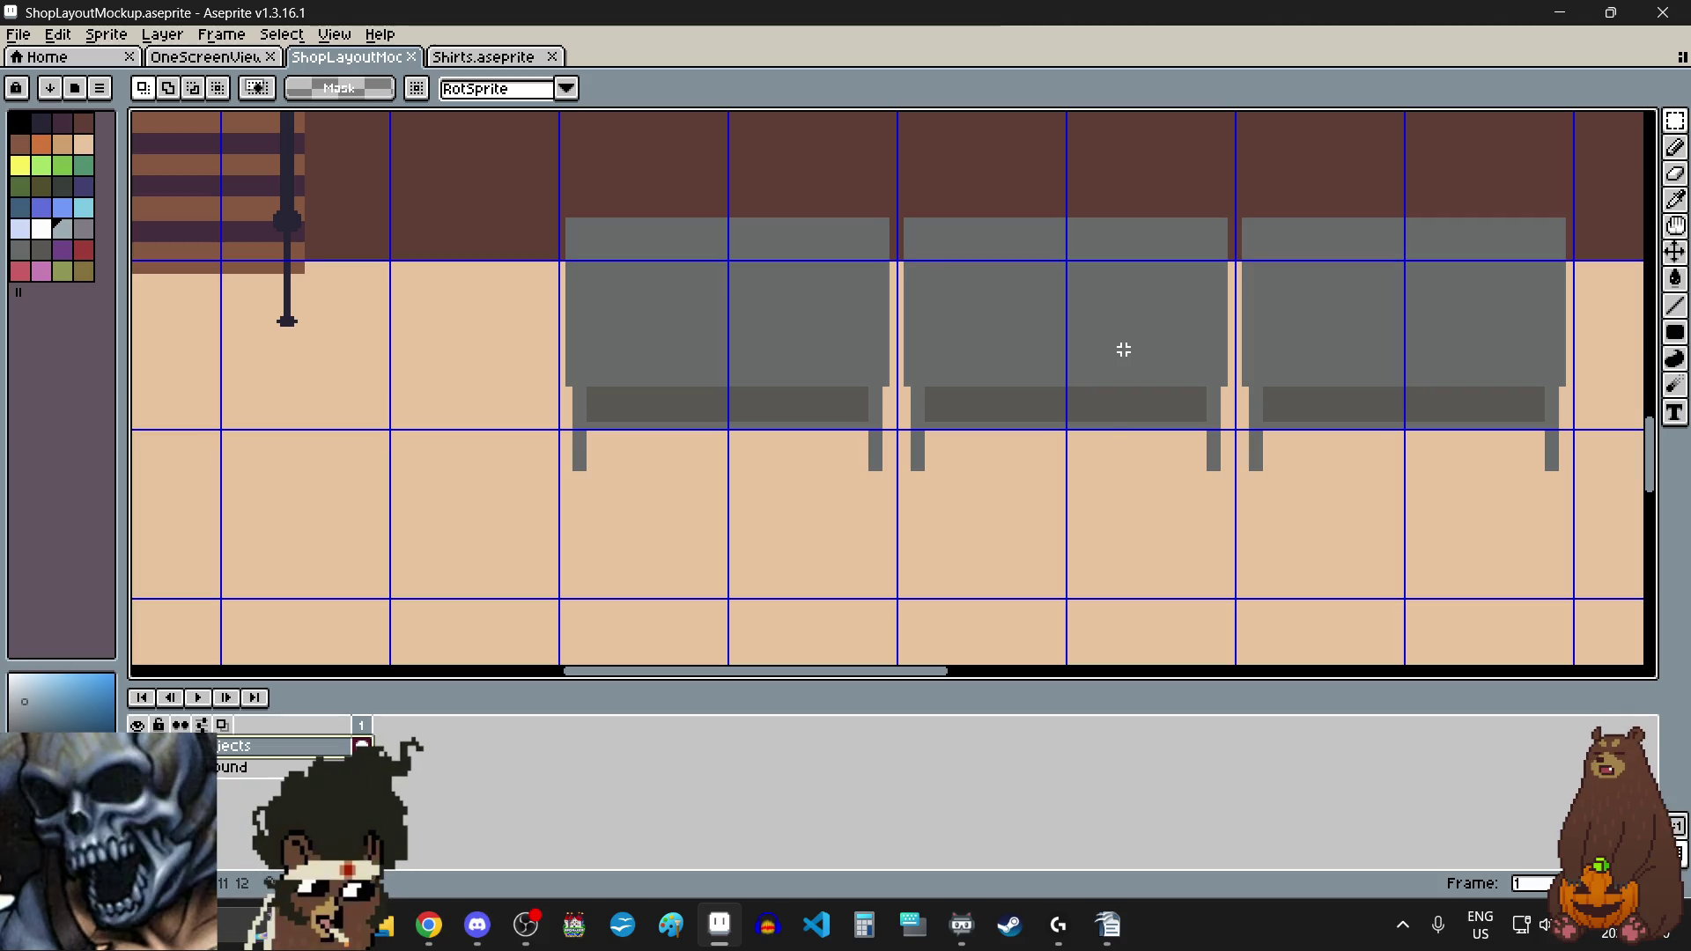
pyautogui.scroll(-5, 1120, 349)
pyautogui.scroll(-2, 1125, 352)
pyautogui.scroll(2, 1121, 272)
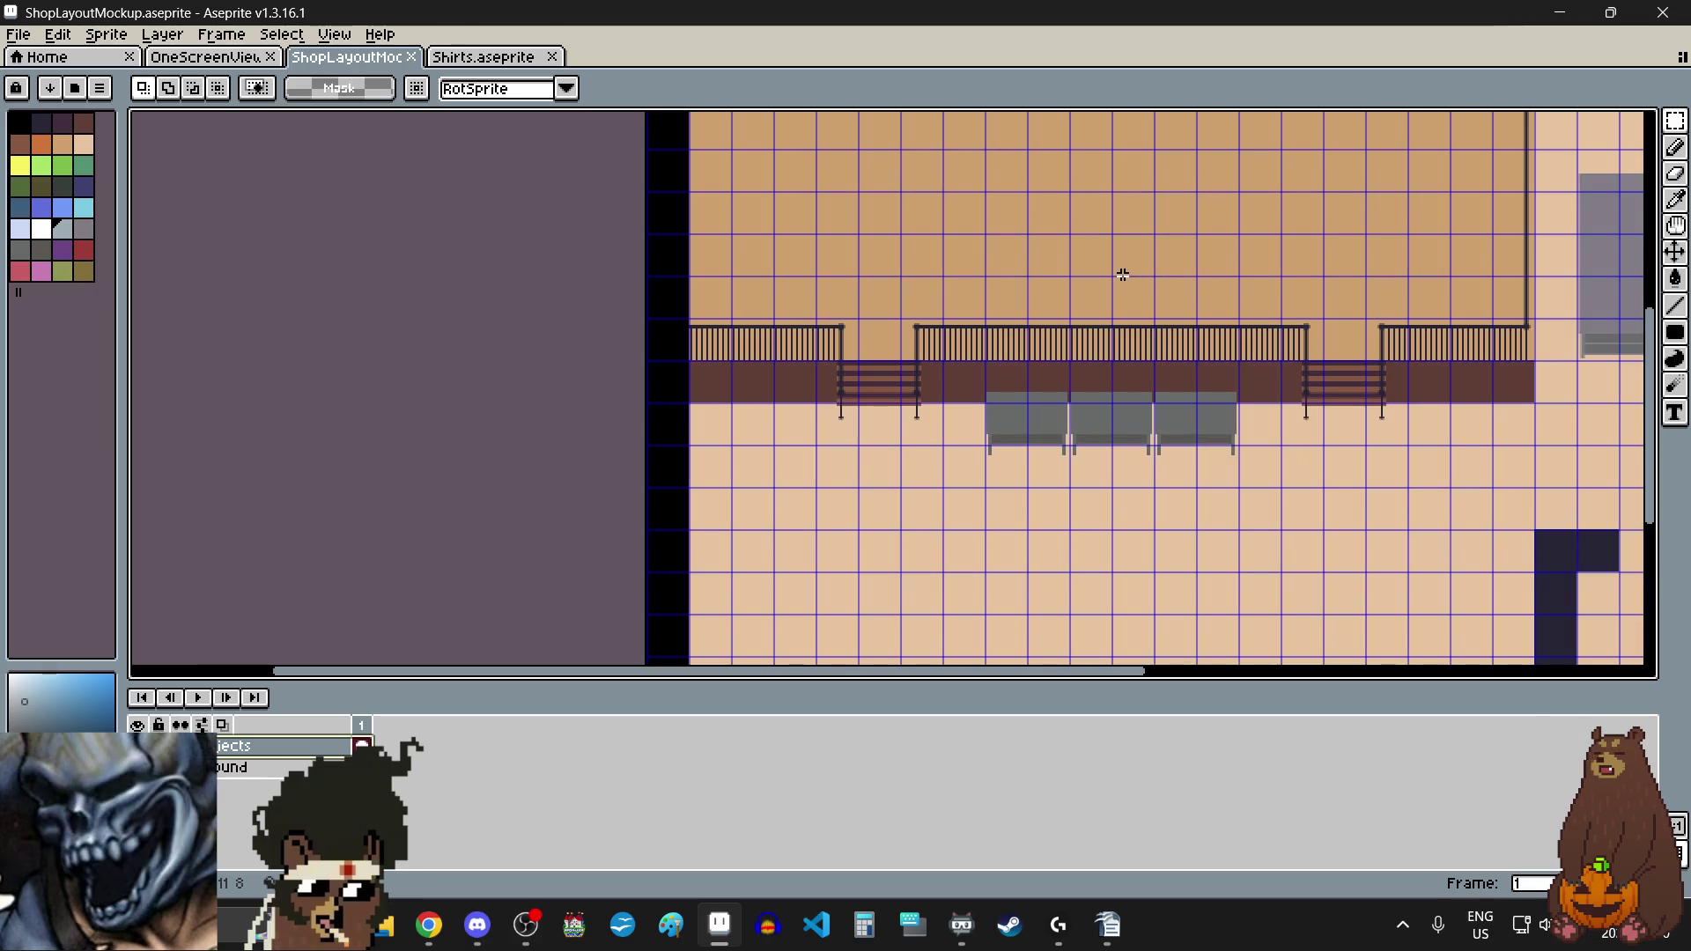
pyautogui.scroll(-2, 1127, 298)
pyautogui.scroll(1, 1128, 295)
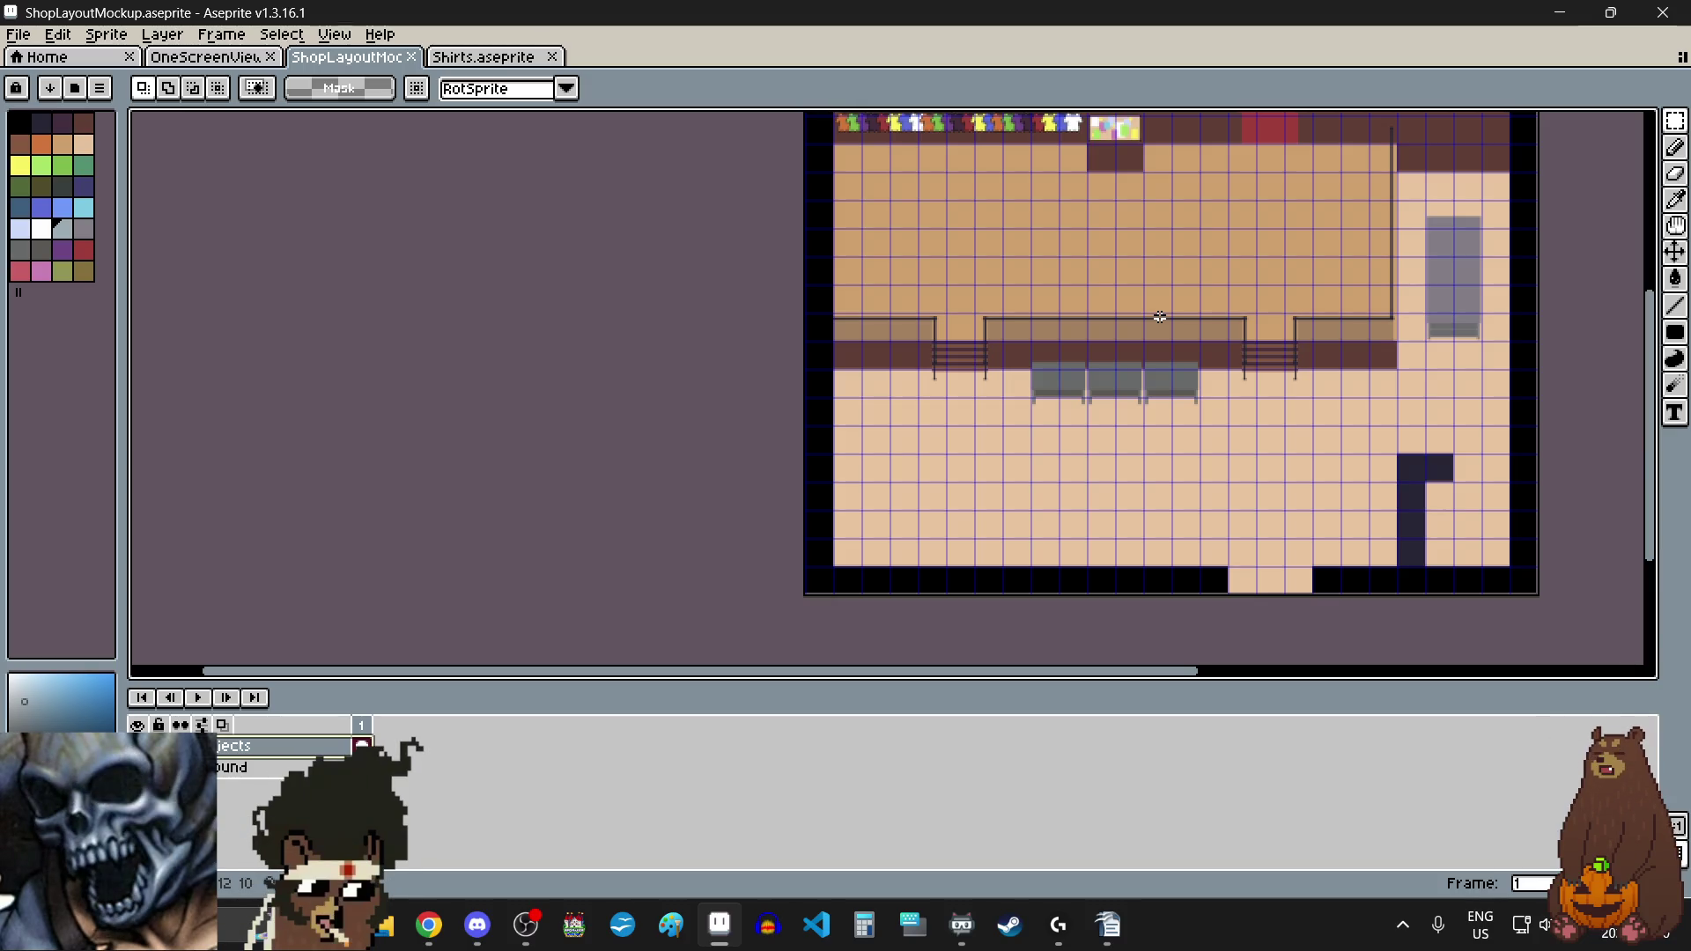
# Step: With the Rectangular Marquee, select the three grey benches beneath the railing
pyautogui.click(1675, 120)
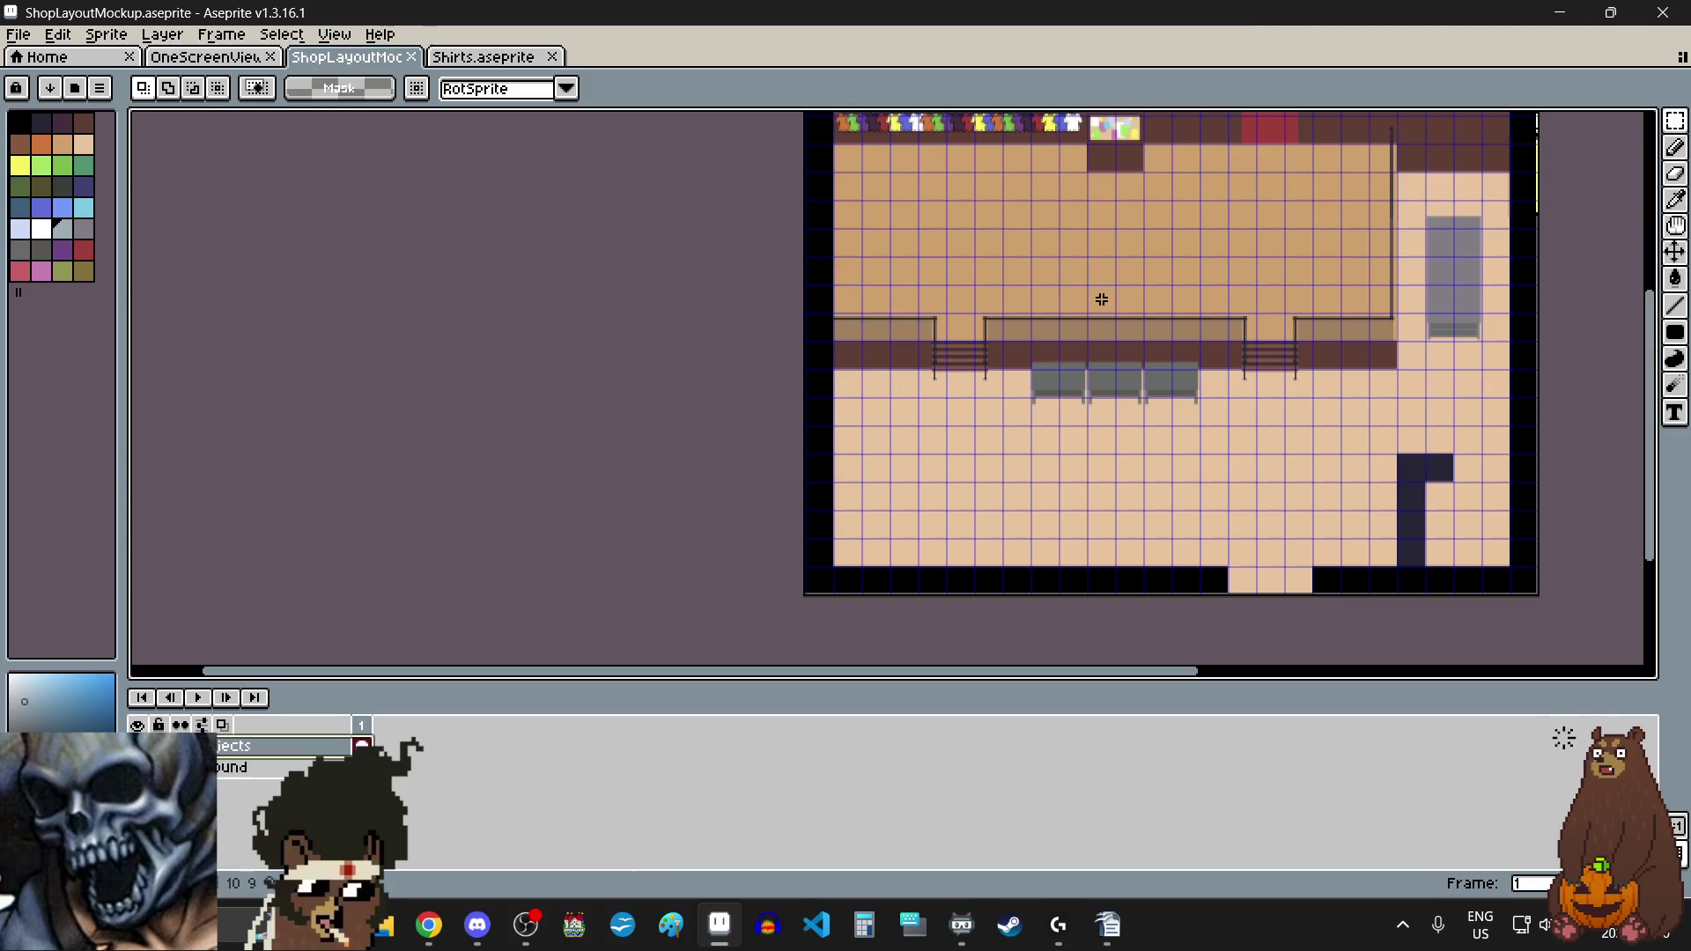
pyautogui.scroll(6, 1082, 324)
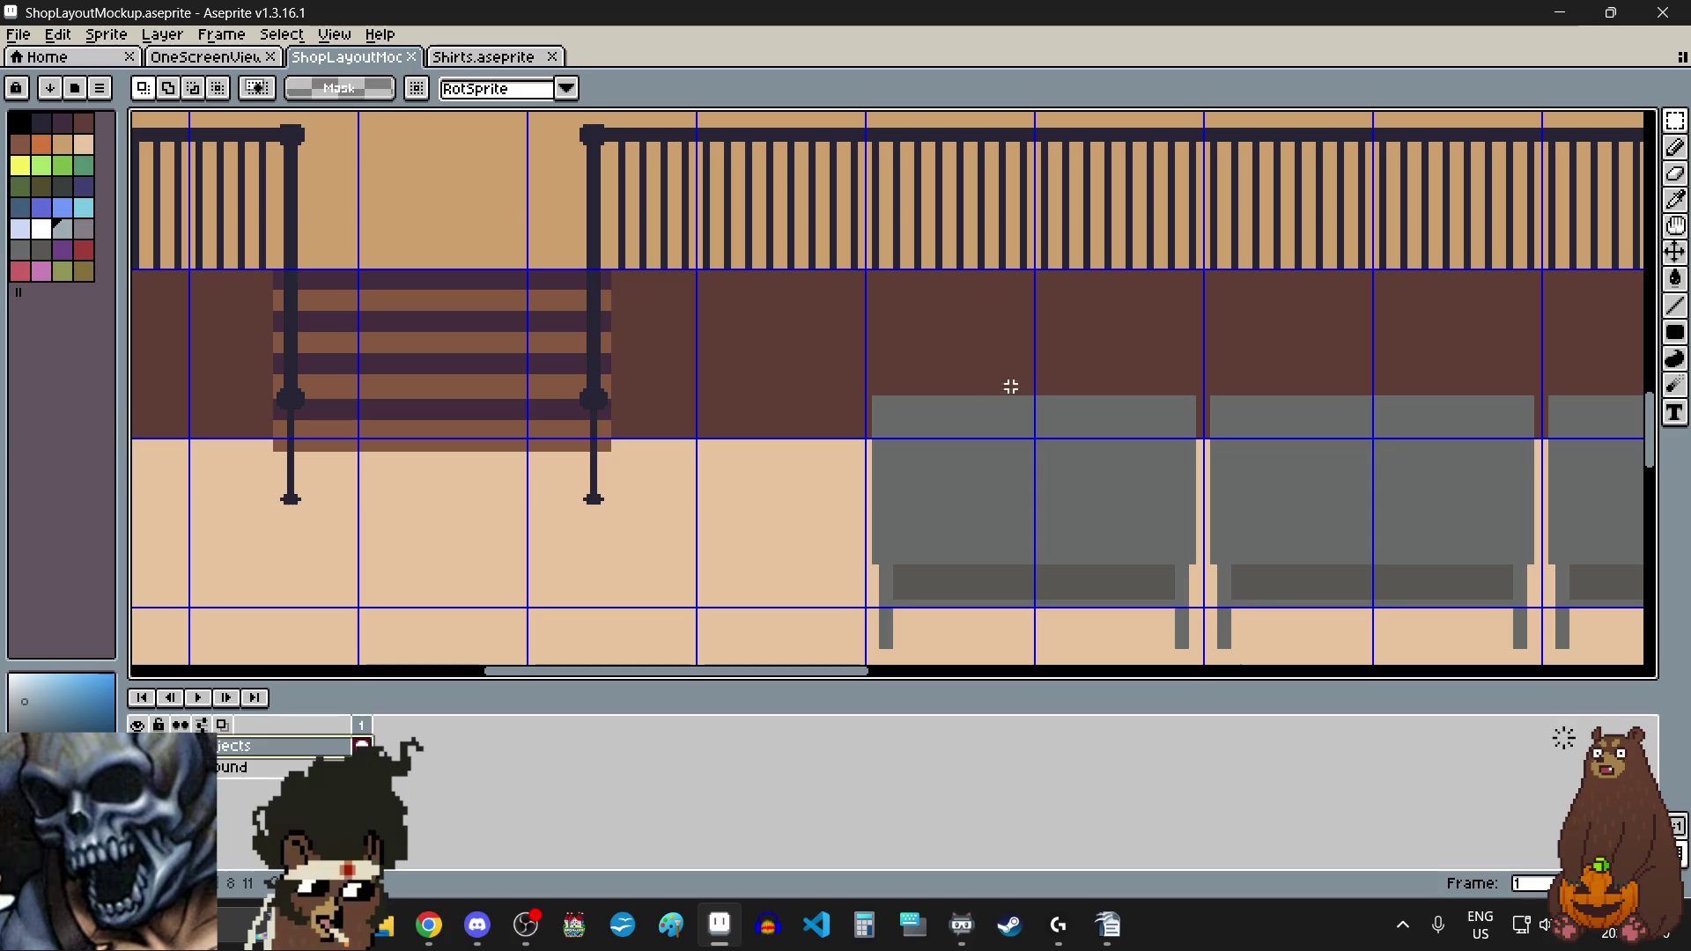
pyautogui.scroll(1, 894, 400)
pyautogui.scroll(-2, 797, 397)
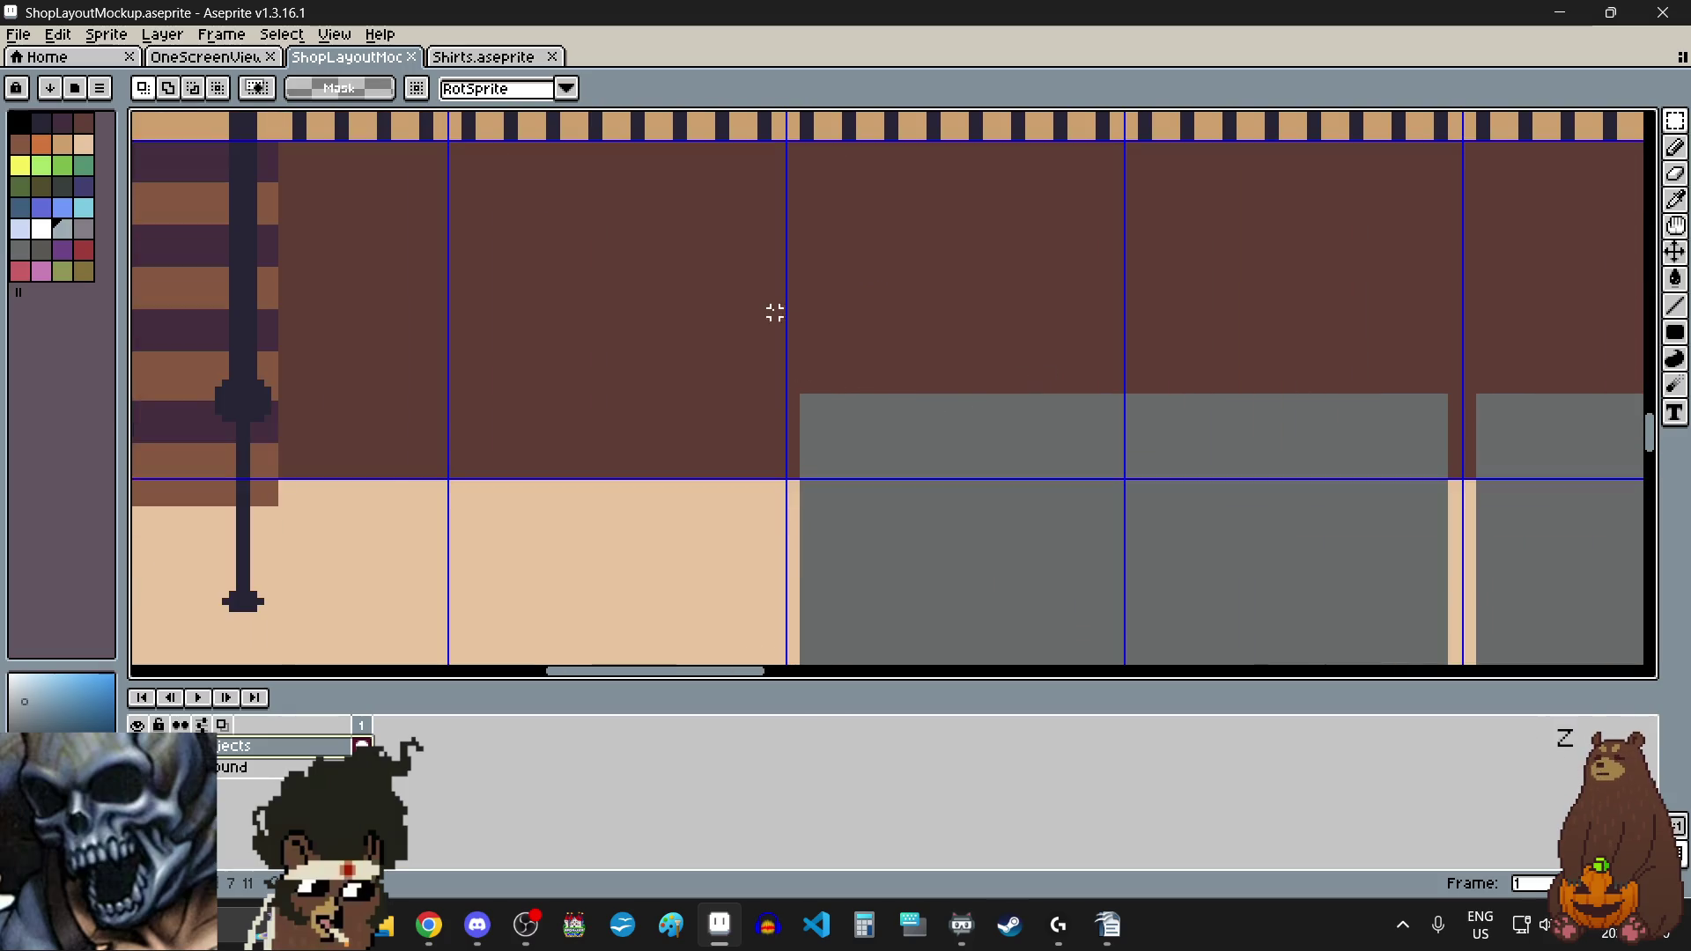
pyautogui.scroll(-1, 772, 205)
pyautogui.scroll(4, 773, 206)
pyautogui.scroll(-6, 774, 256)
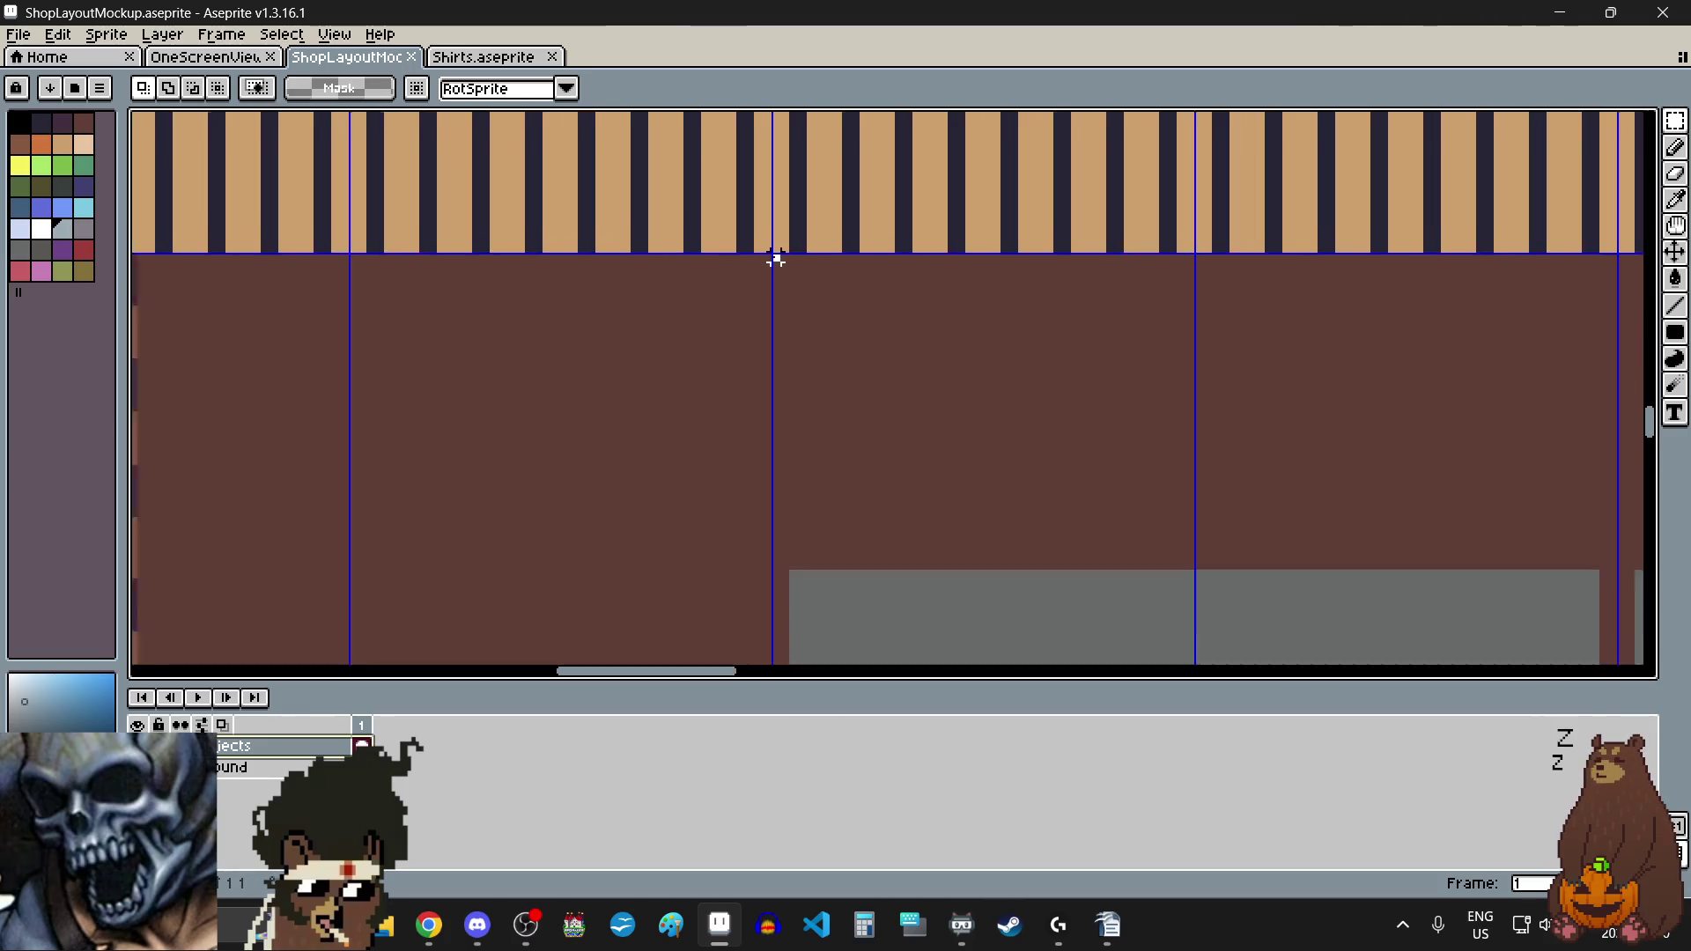
pyautogui.scroll(-3, 774, 256)
pyautogui.scroll(1, 774, 256)
pyautogui.scroll(2, 774, 256)
pyautogui.moveTo(774, 256)
pyautogui.mouseDown()
pyautogui.moveTo(1147, 415)
pyautogui.moveTo(1285, 512)
pyautogui.mouseUp()
# Step: Remove the three selected grey benches, leaving bare floor under the railing
pyautogui.scroll(2, 1286, 512)
pyautogui.scroll(3, 1286, 511)
pyautogui.scroll(-3, 1219, 441)
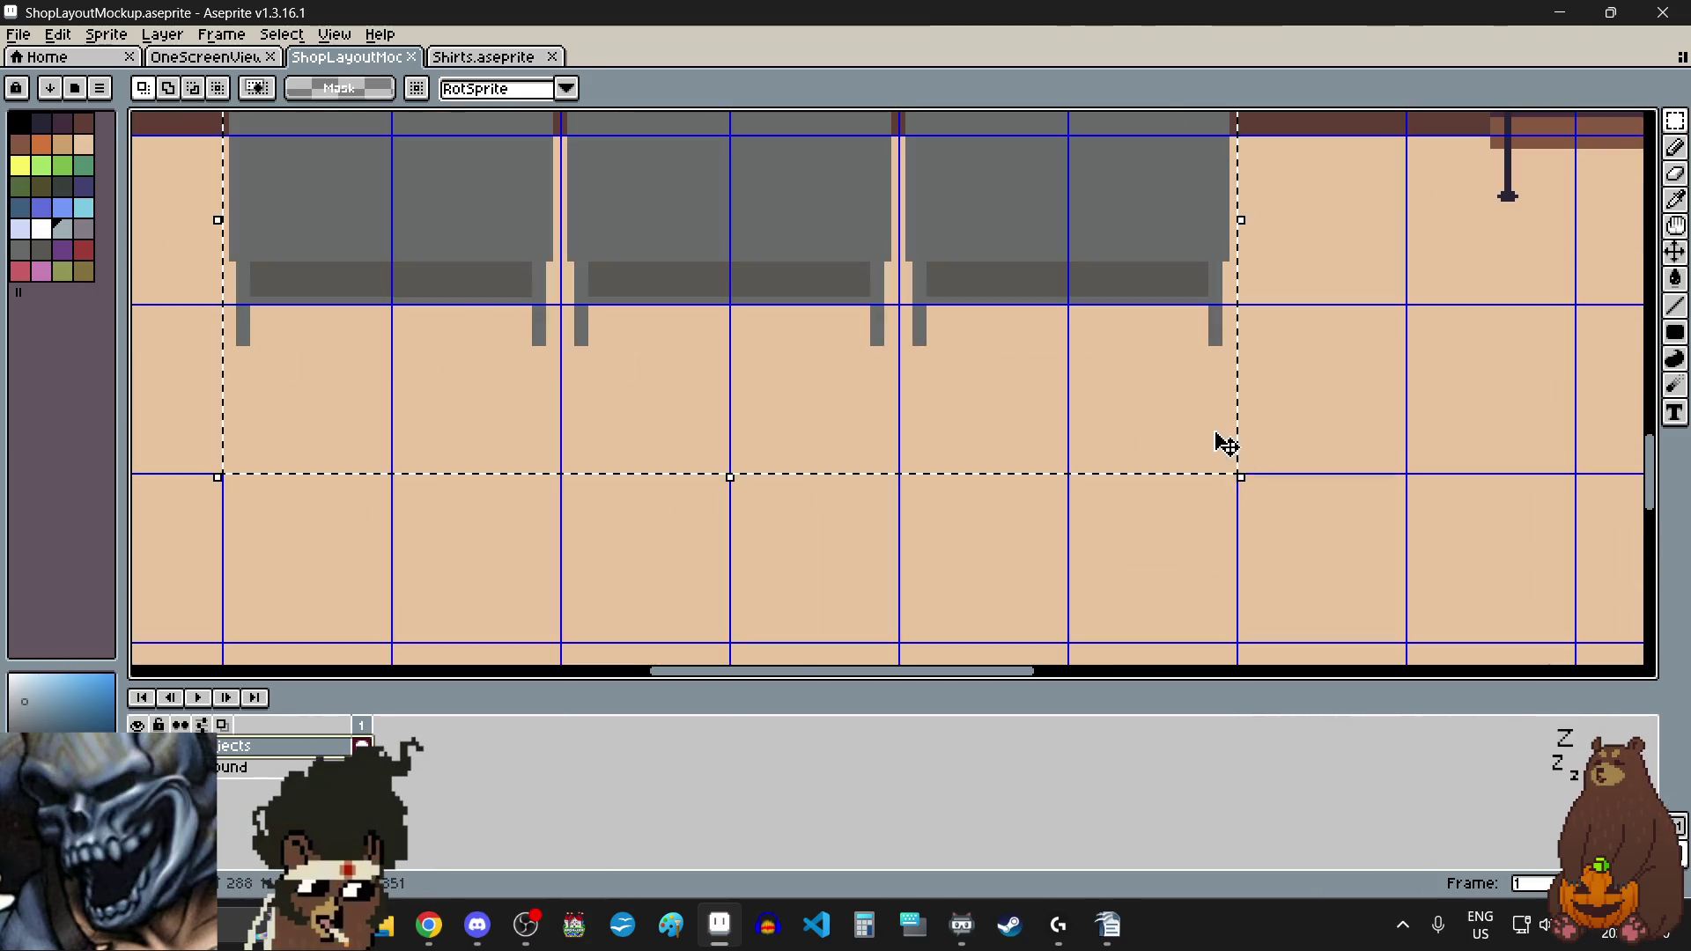
pyautogui.scroll(-3, 1229, 458)
pyautogui.scroll(2, 1224, 456)
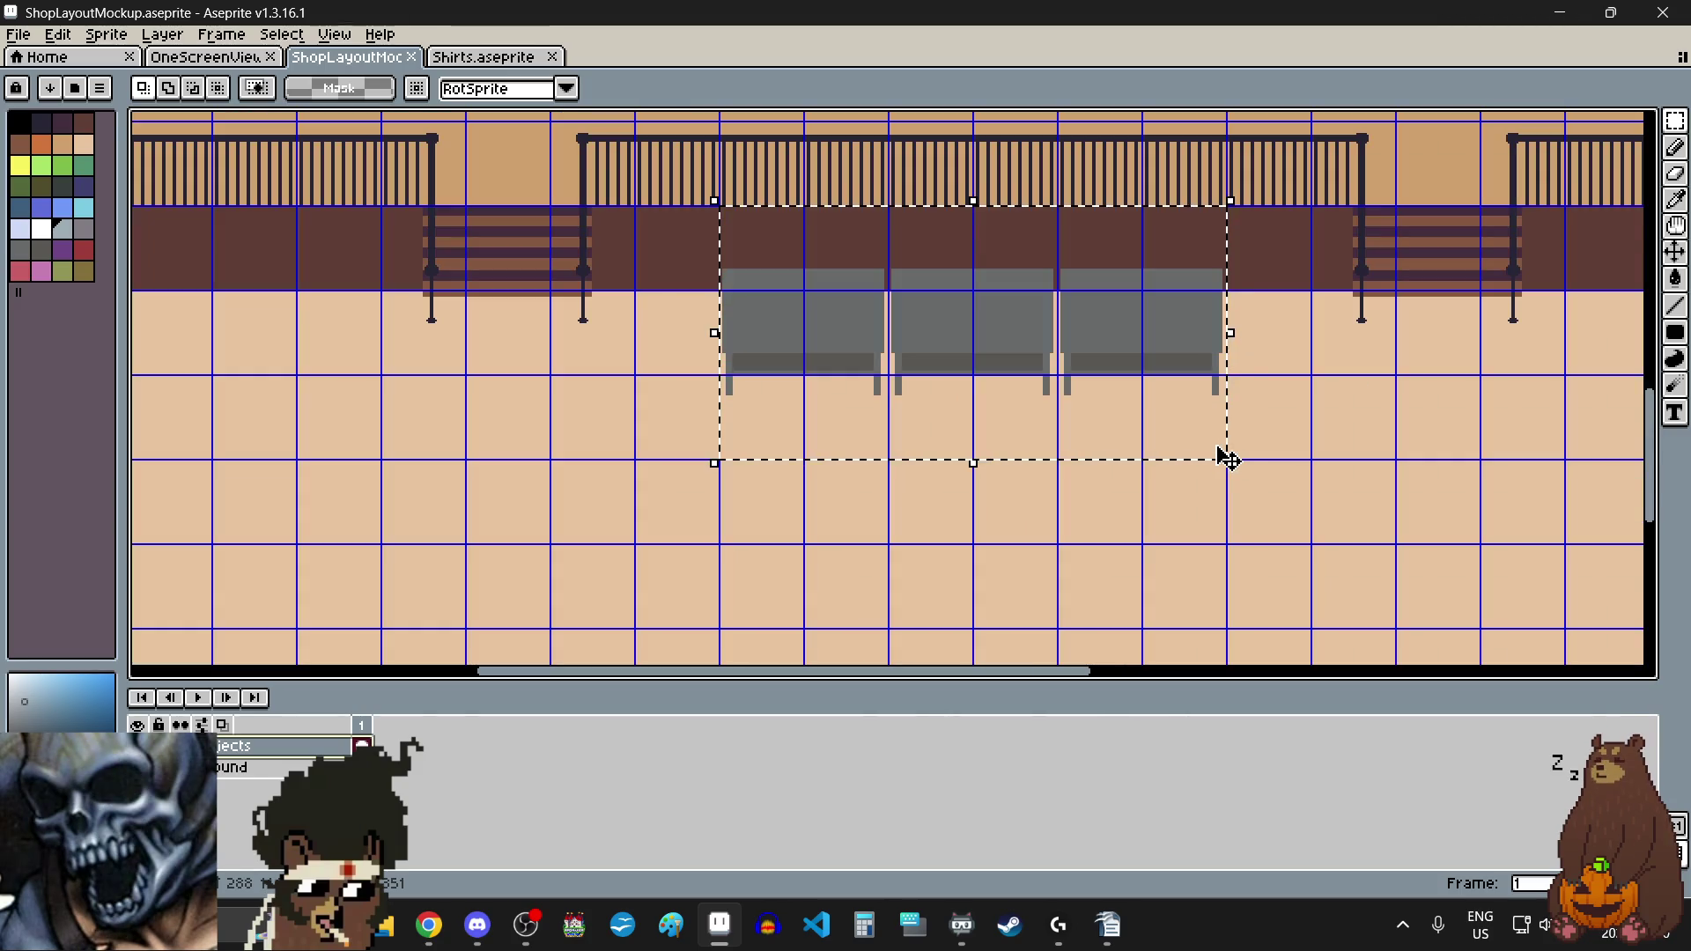
pyautogui.press('Delete')
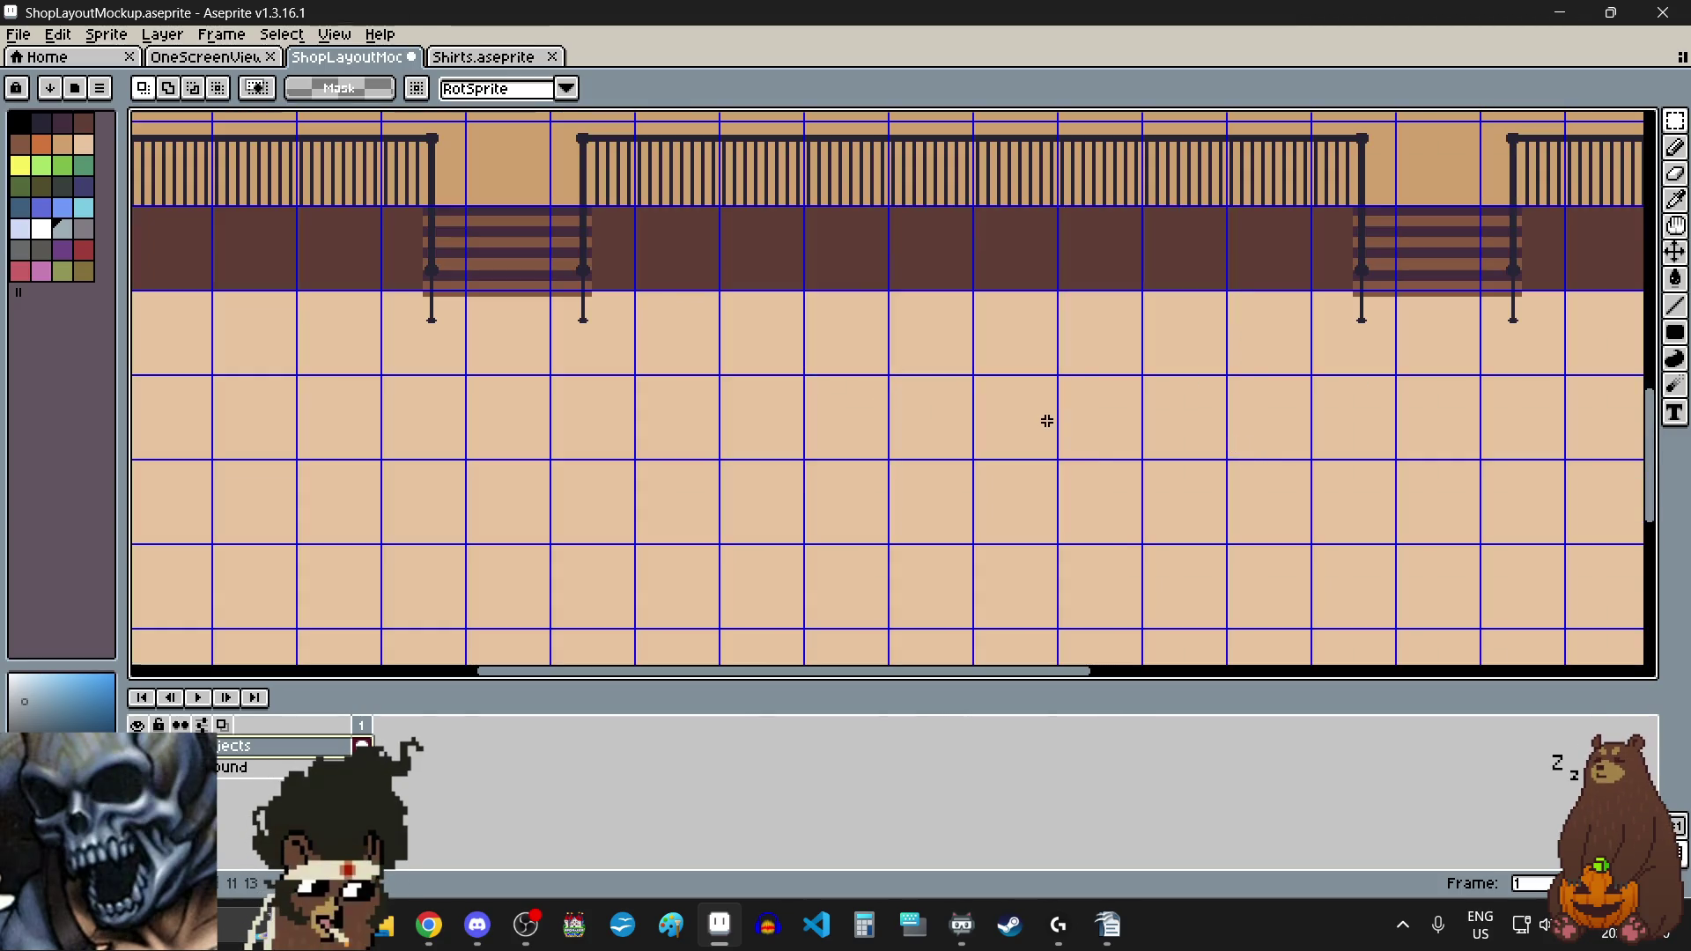
pyautogui.scroll(-3, 1046, 422)
pyautogui.scroll(1, 1046, 423)
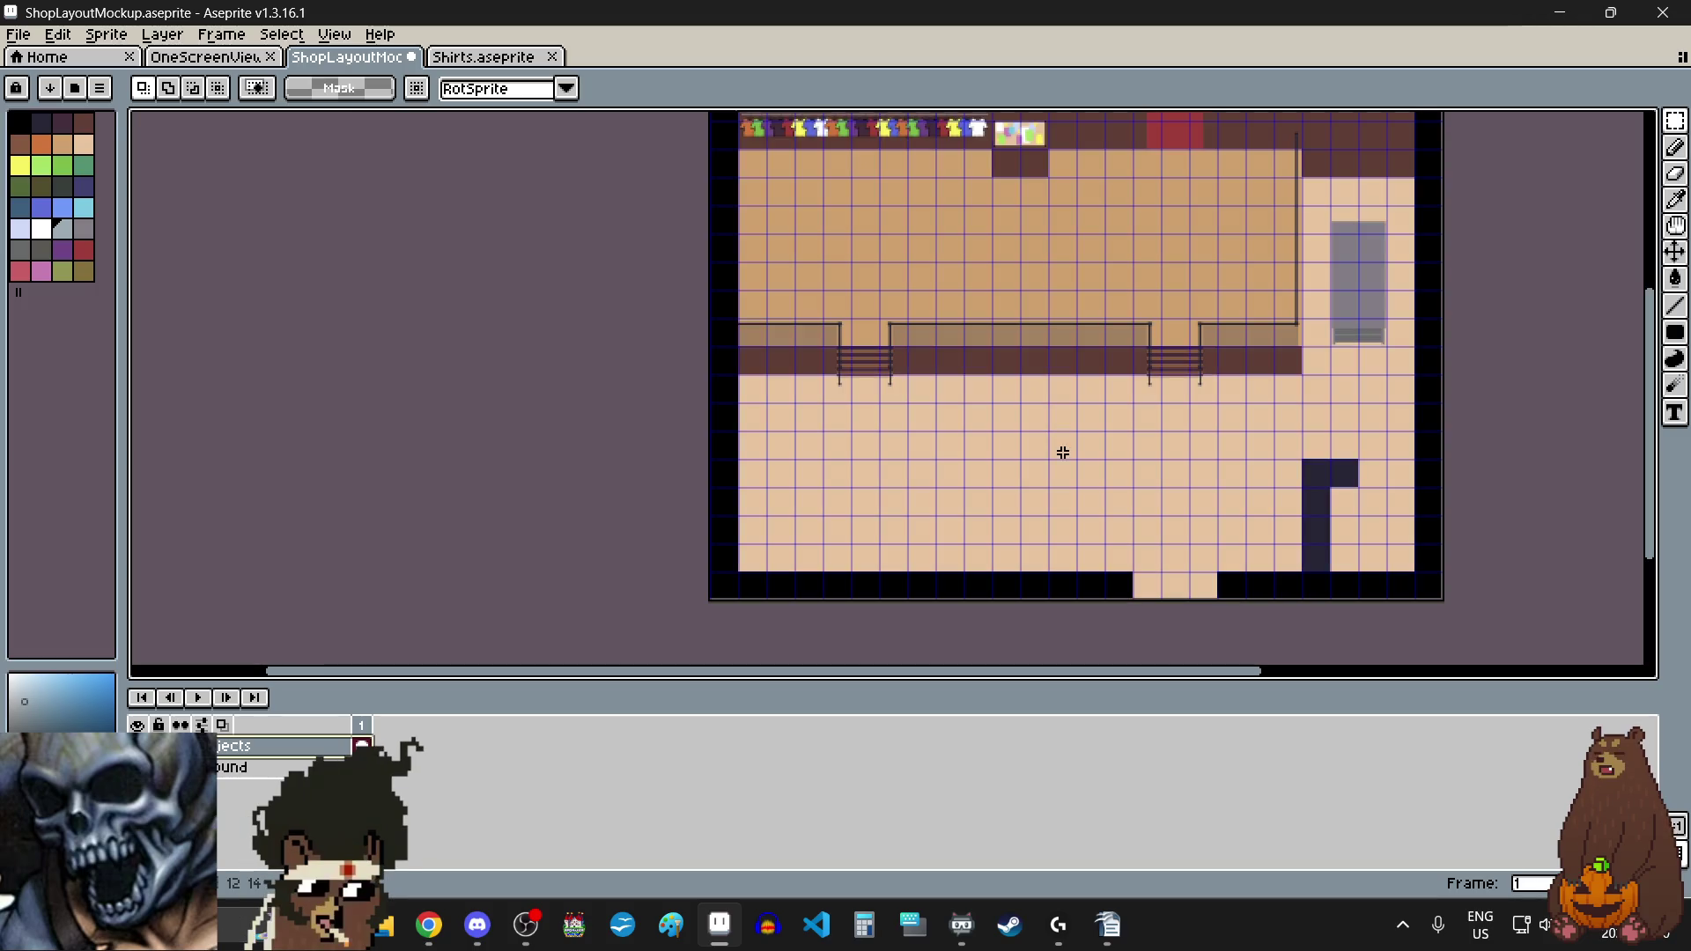
# Step: Create a new 288×144 transparent sprite, paste the benches in, and deselect
pyautogui.click(19, 34)
pyautogui.click(53, 59)
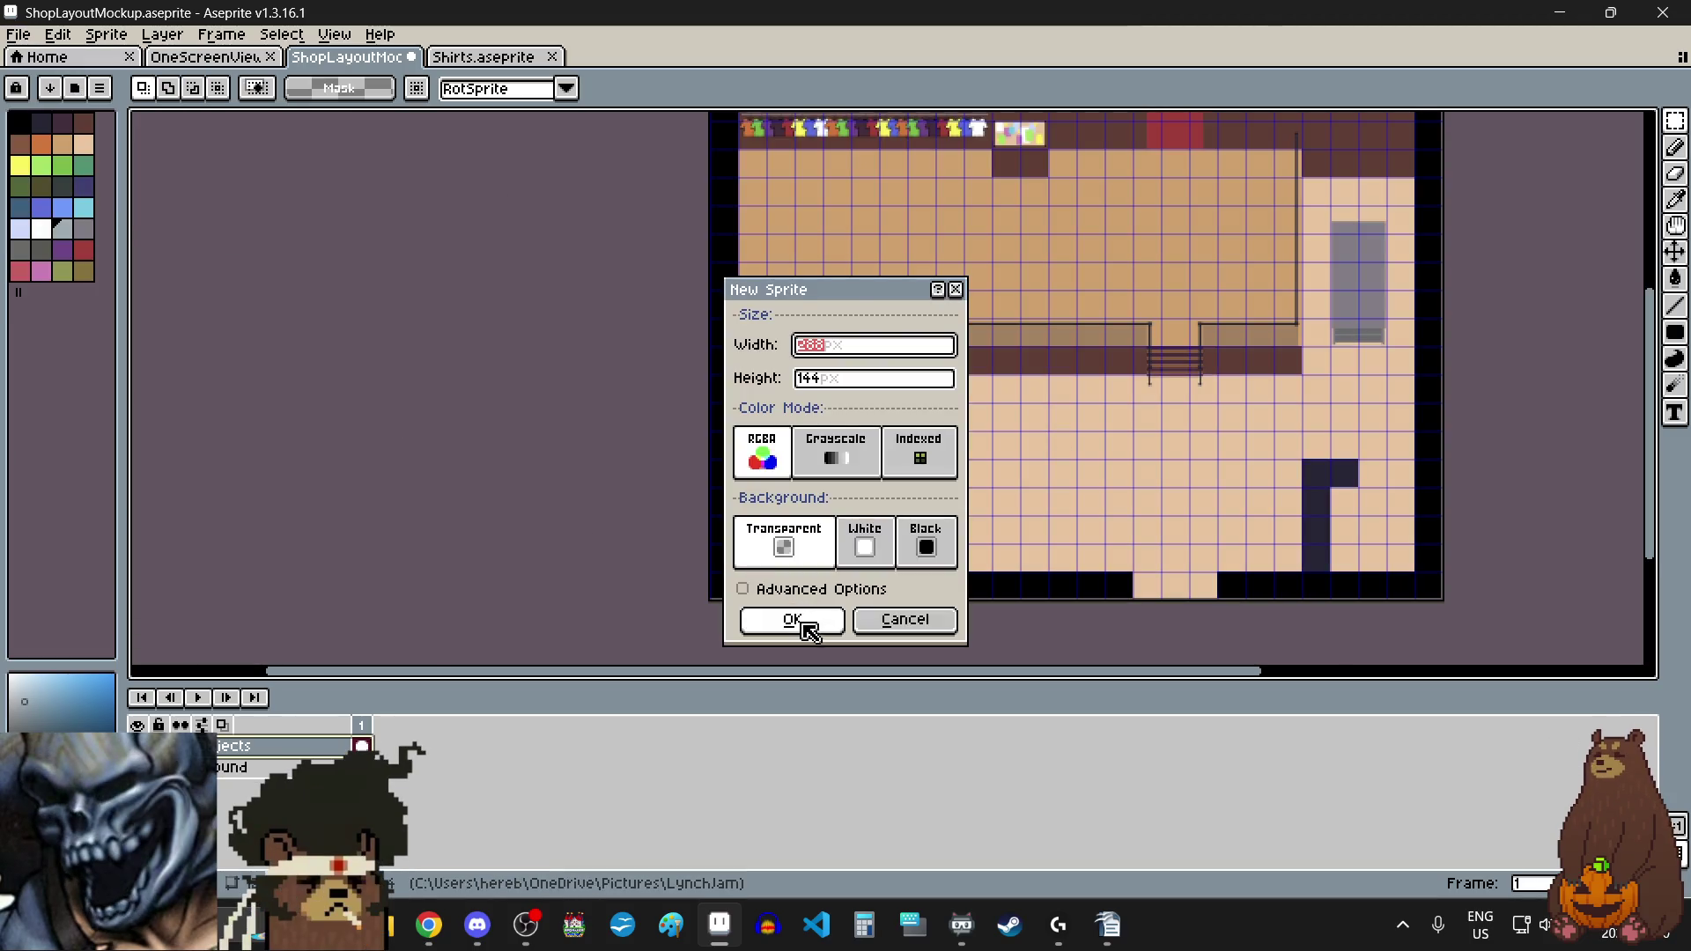
pyautogui.click(765, 612)
pyautogui.hotkey('ctrl', 'v')
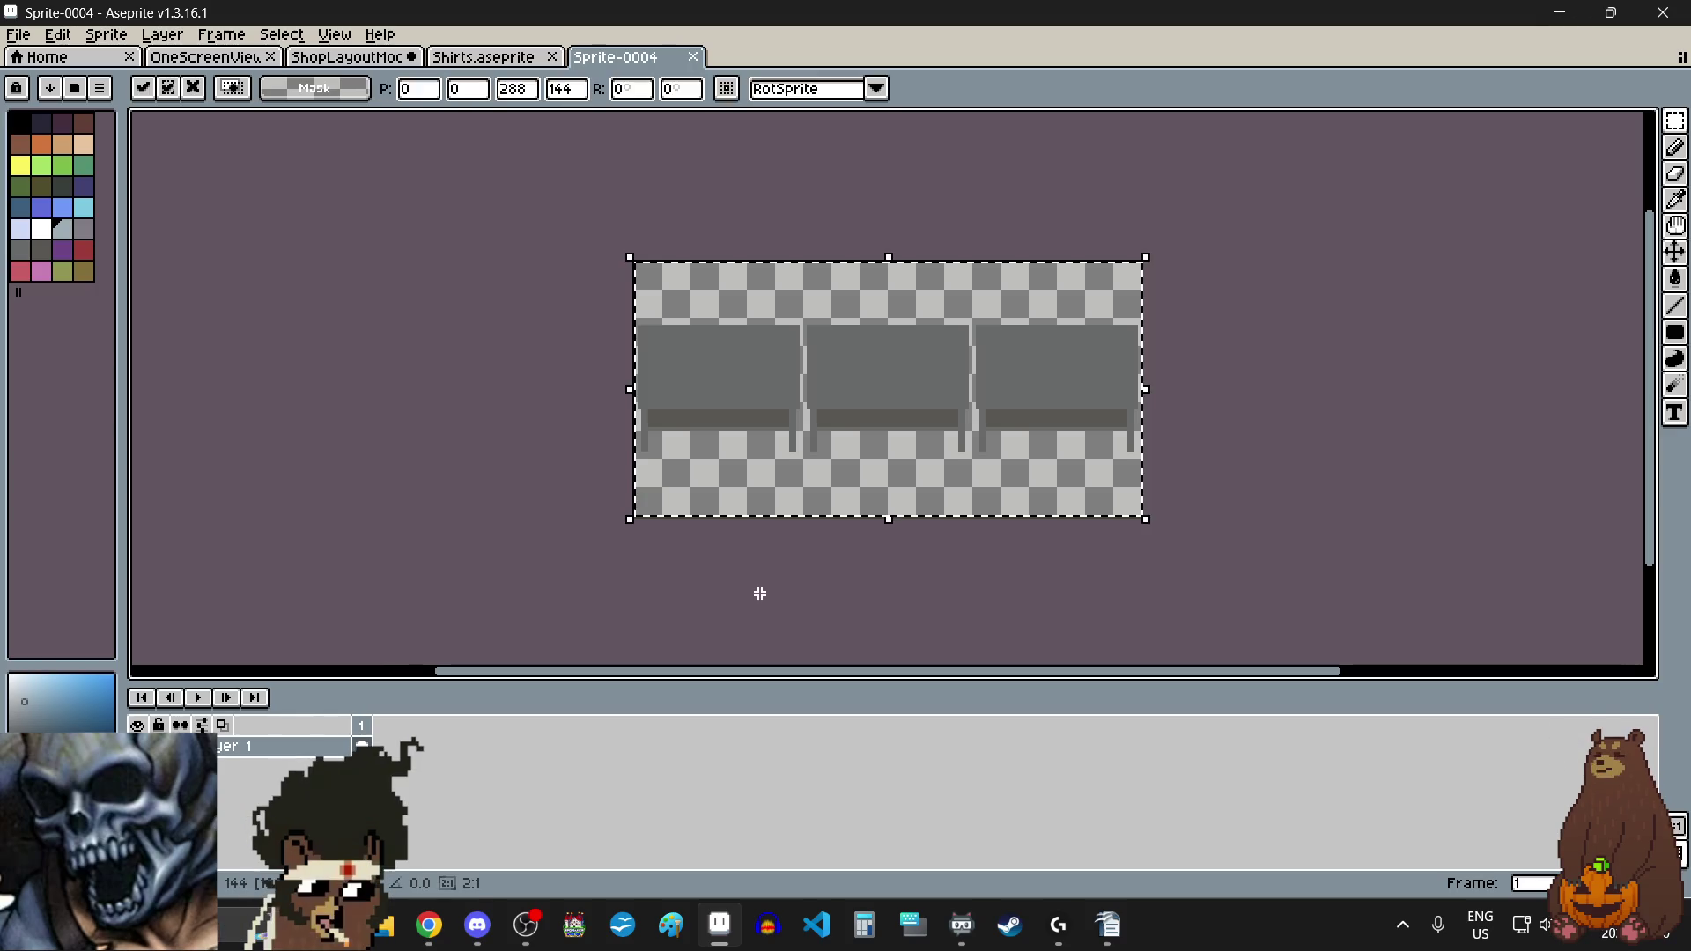
pyautogui.hotkey('ctrl', 'd')
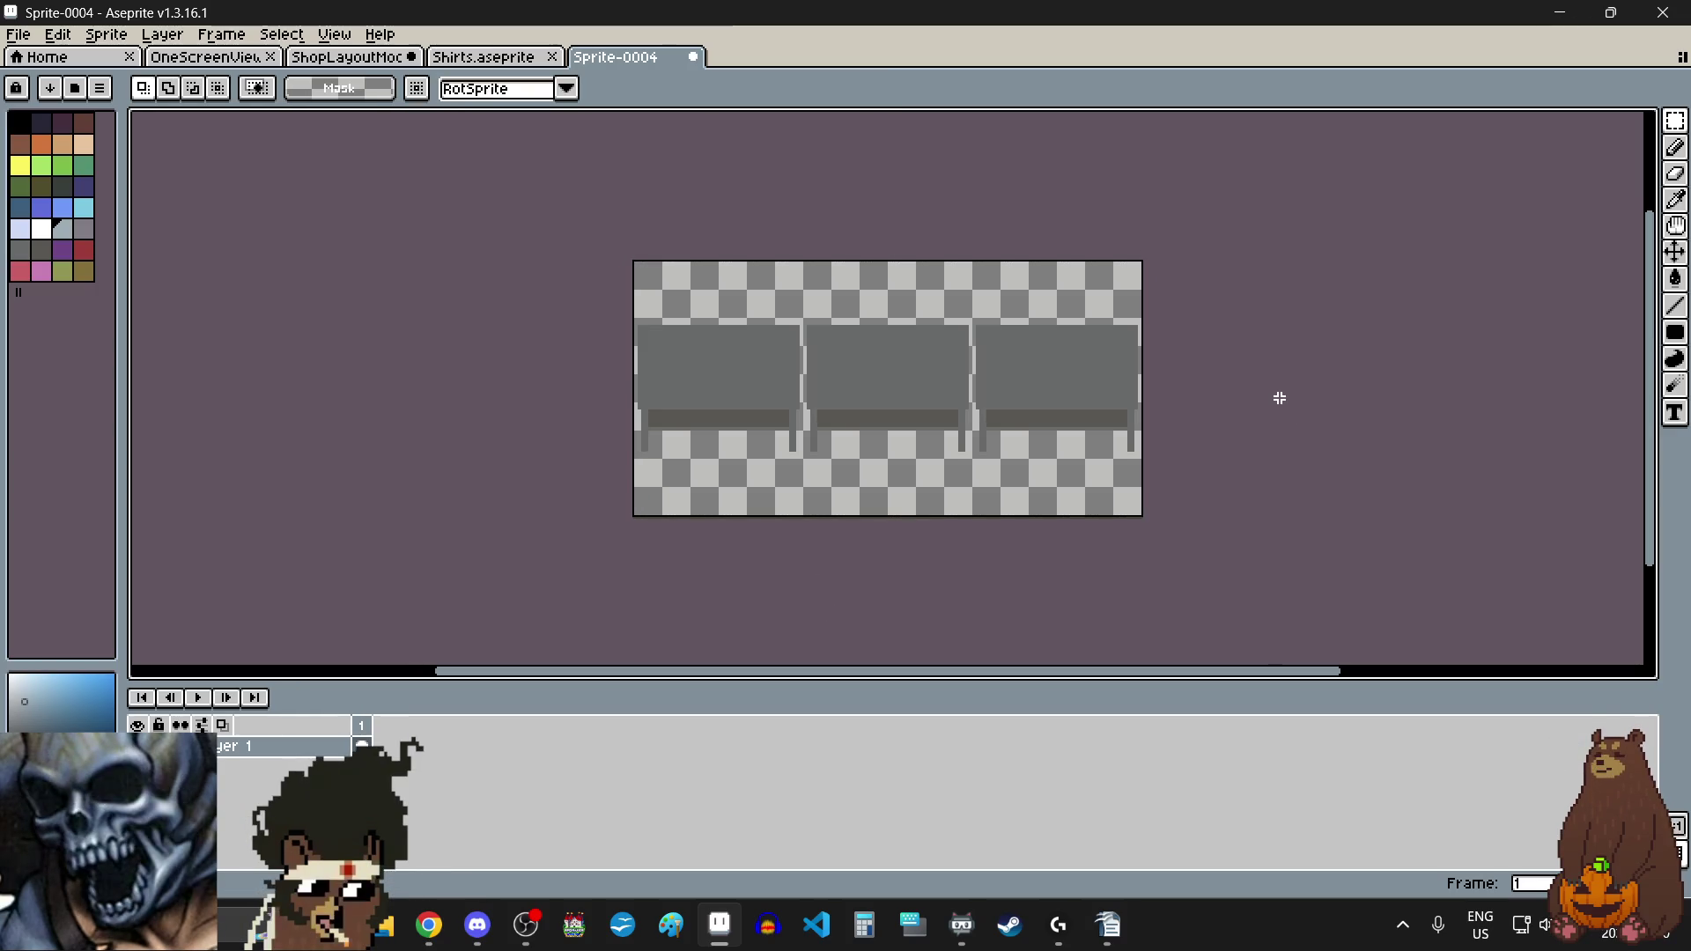
# Step: Save the bench sprite as Tables.aseprite in LynchJam and return to the ShopLayoutMockup tab
pyautogui.click(18, 35)
pyautogui.click(90, 133)
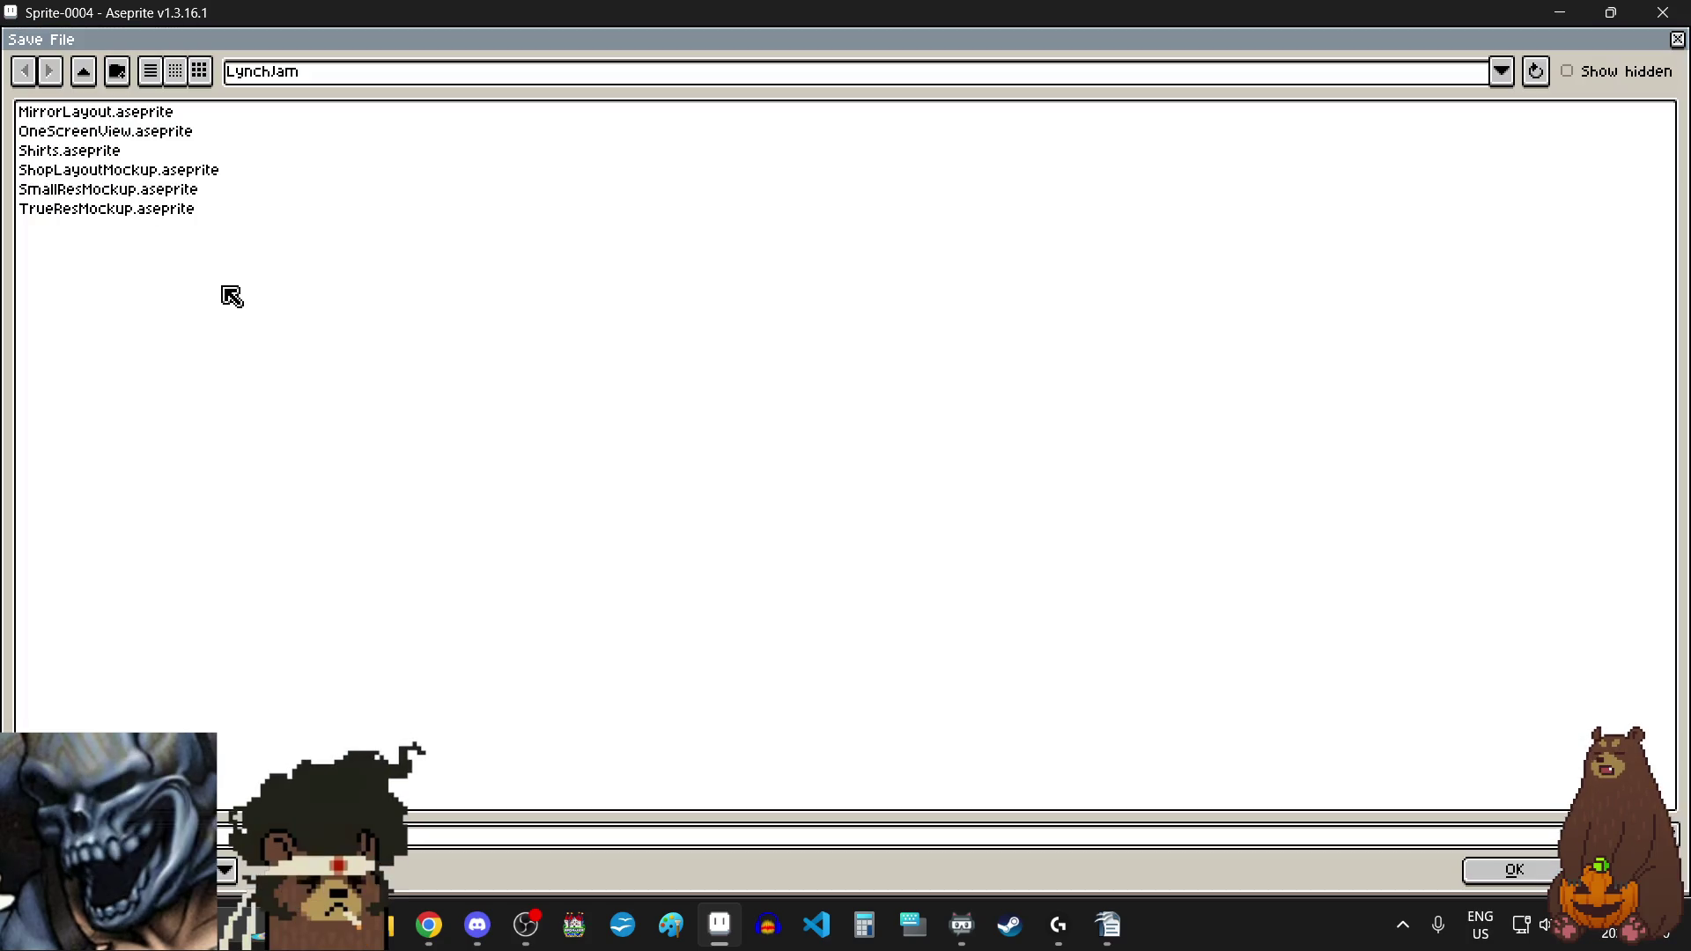
pyautogui.press('Return')
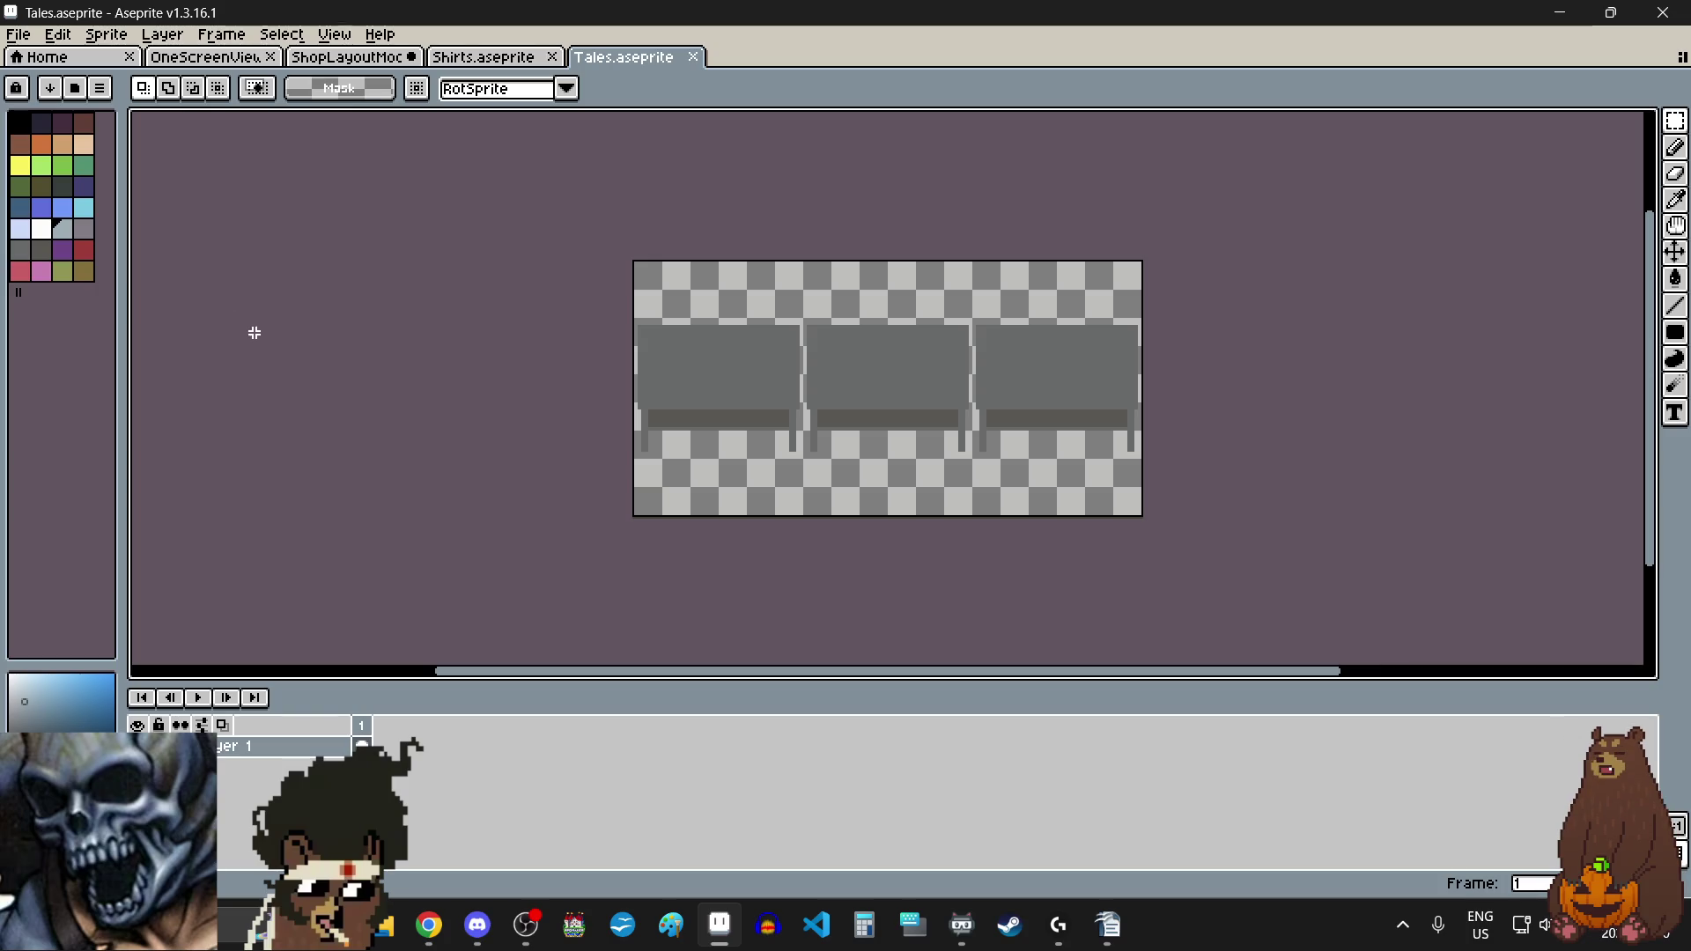
pyautogui.click(18, 34)
pyautogui.click(88, 145)
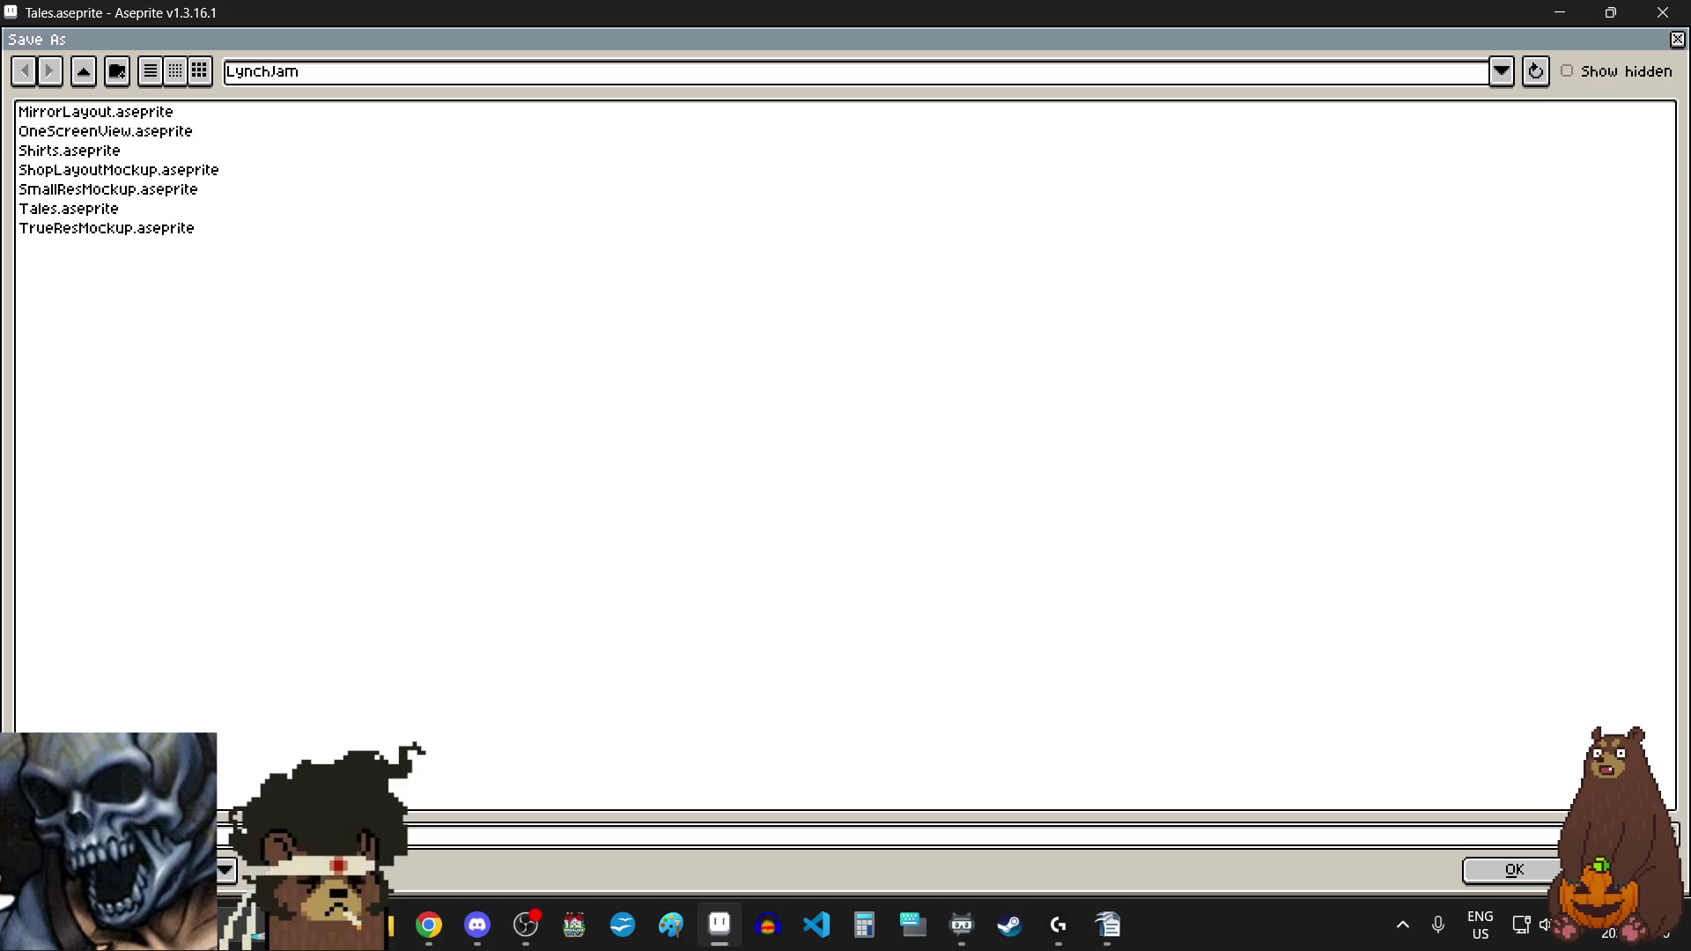
pyautogui.press('Return')
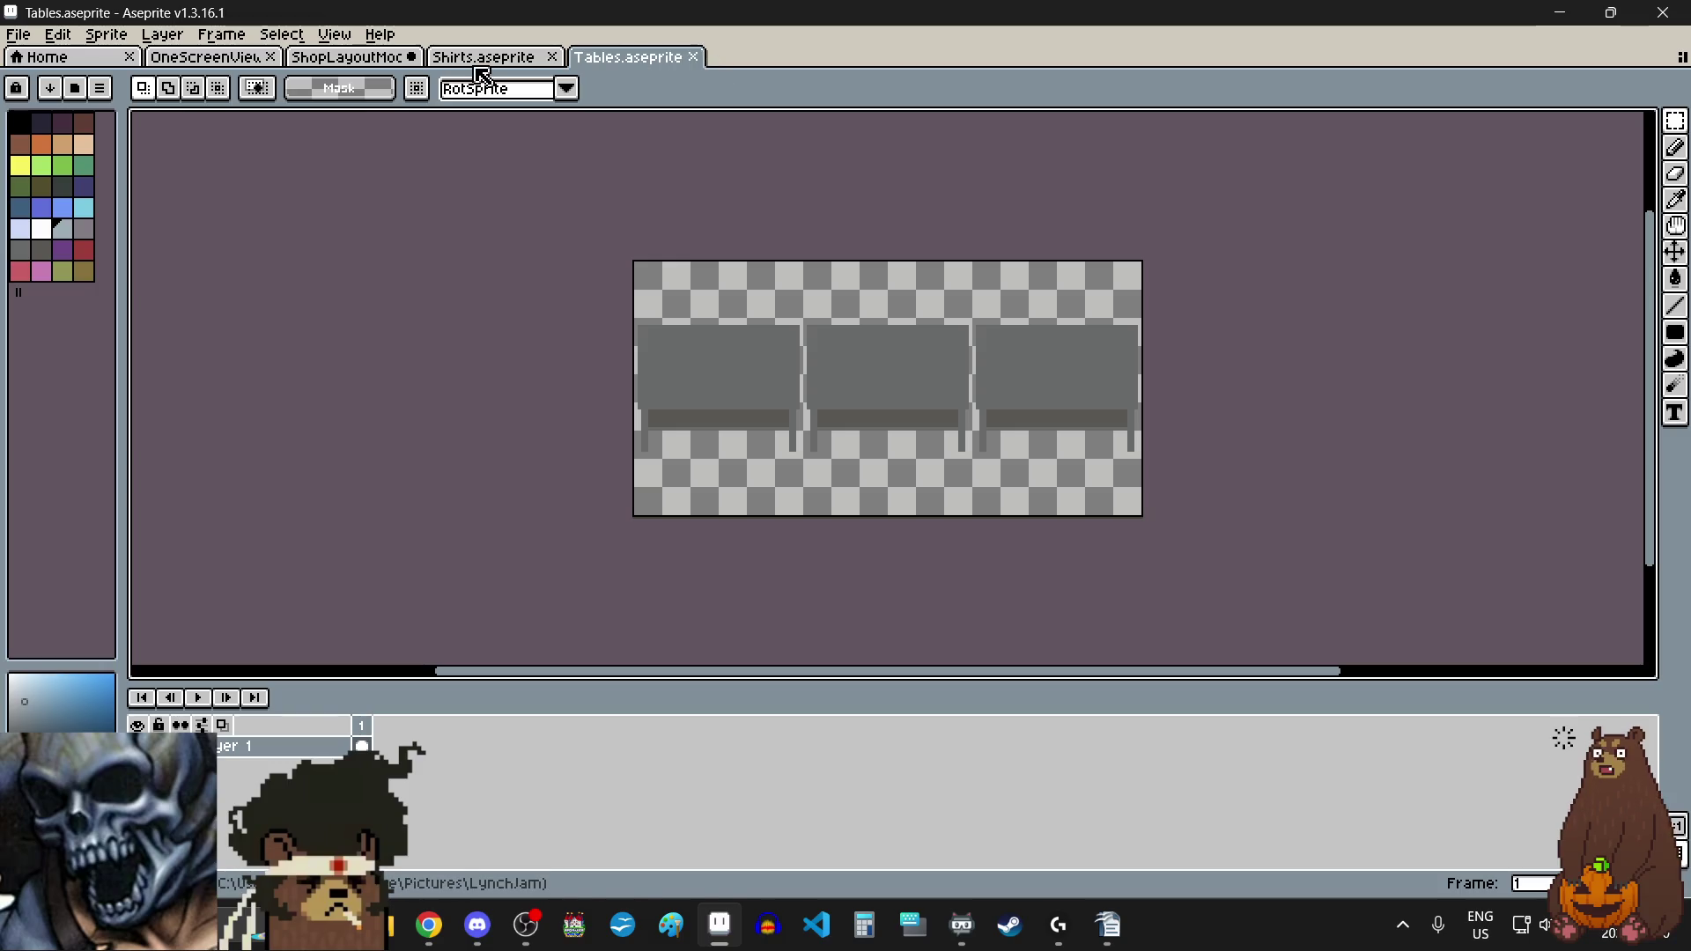
pyautogui.click(370, 58)
pyautogui.click(18, 33)
# Step: Save ShopLayoutMockup.aseprite with its lower floor now bare of benches
pyautogui.click(51, 128)
pyautogui.scroll(-1, 695, 502)
pyautogui.scroll(1, 925, 377)
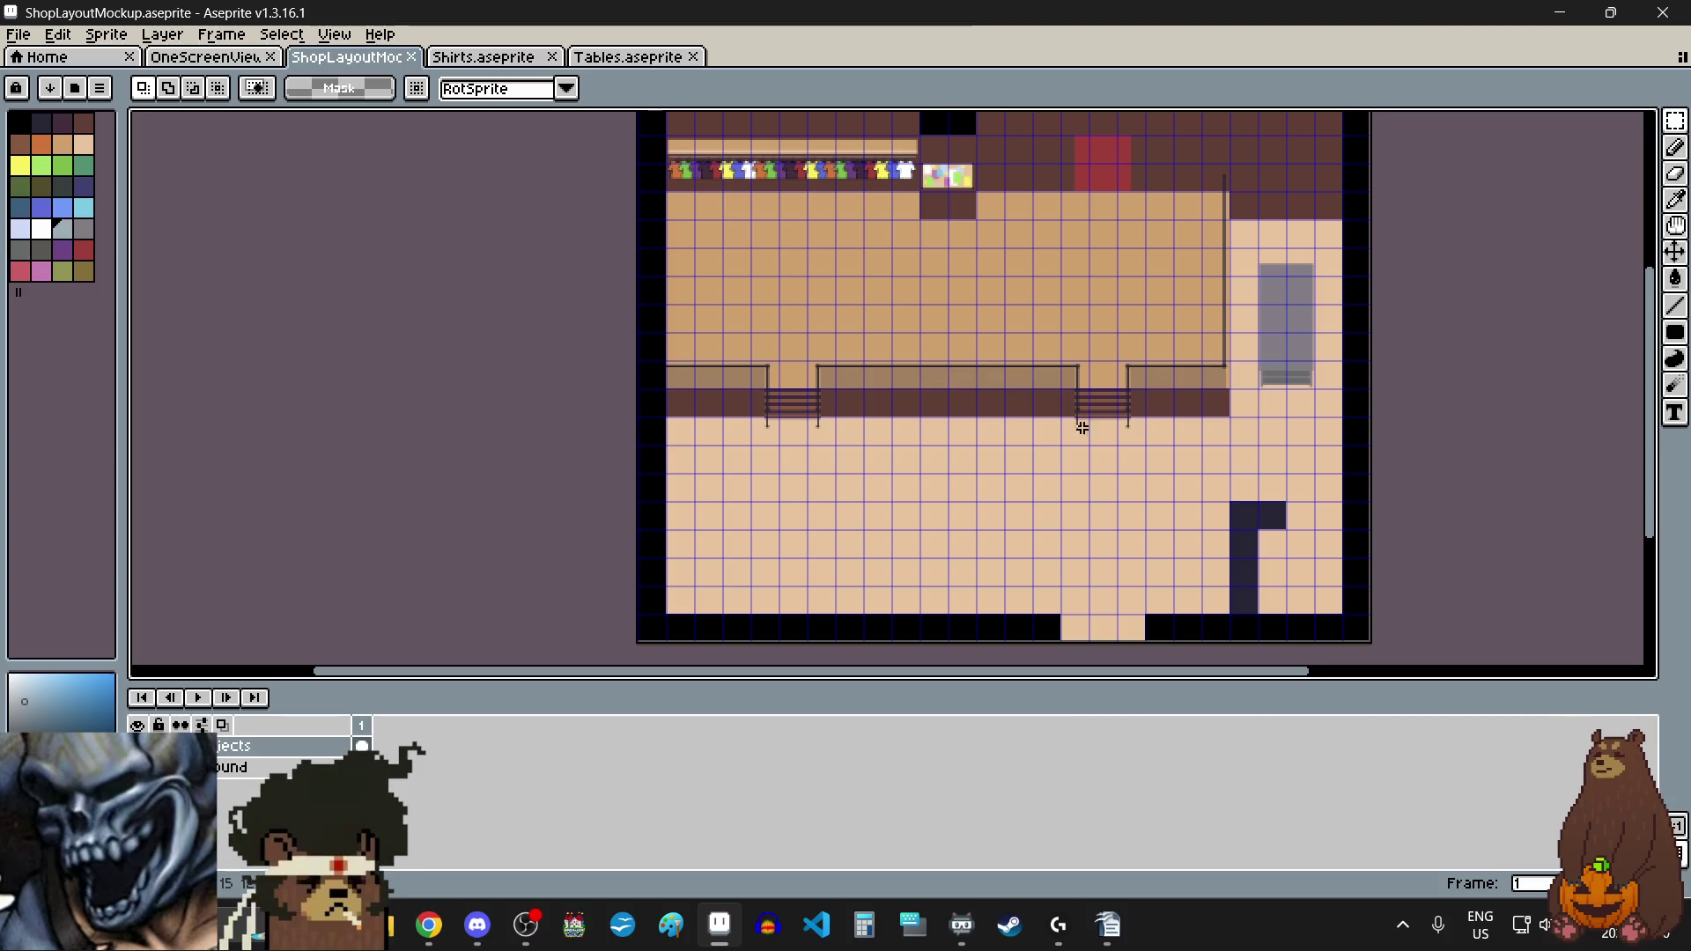
pyautogui.moveTo(1653, 483)
pyautogui.mouseDown()
pyautogui.moveTo(1662, 410)
pyautogui.moveTo(1631, 485)
pyautogui.mouseUp()
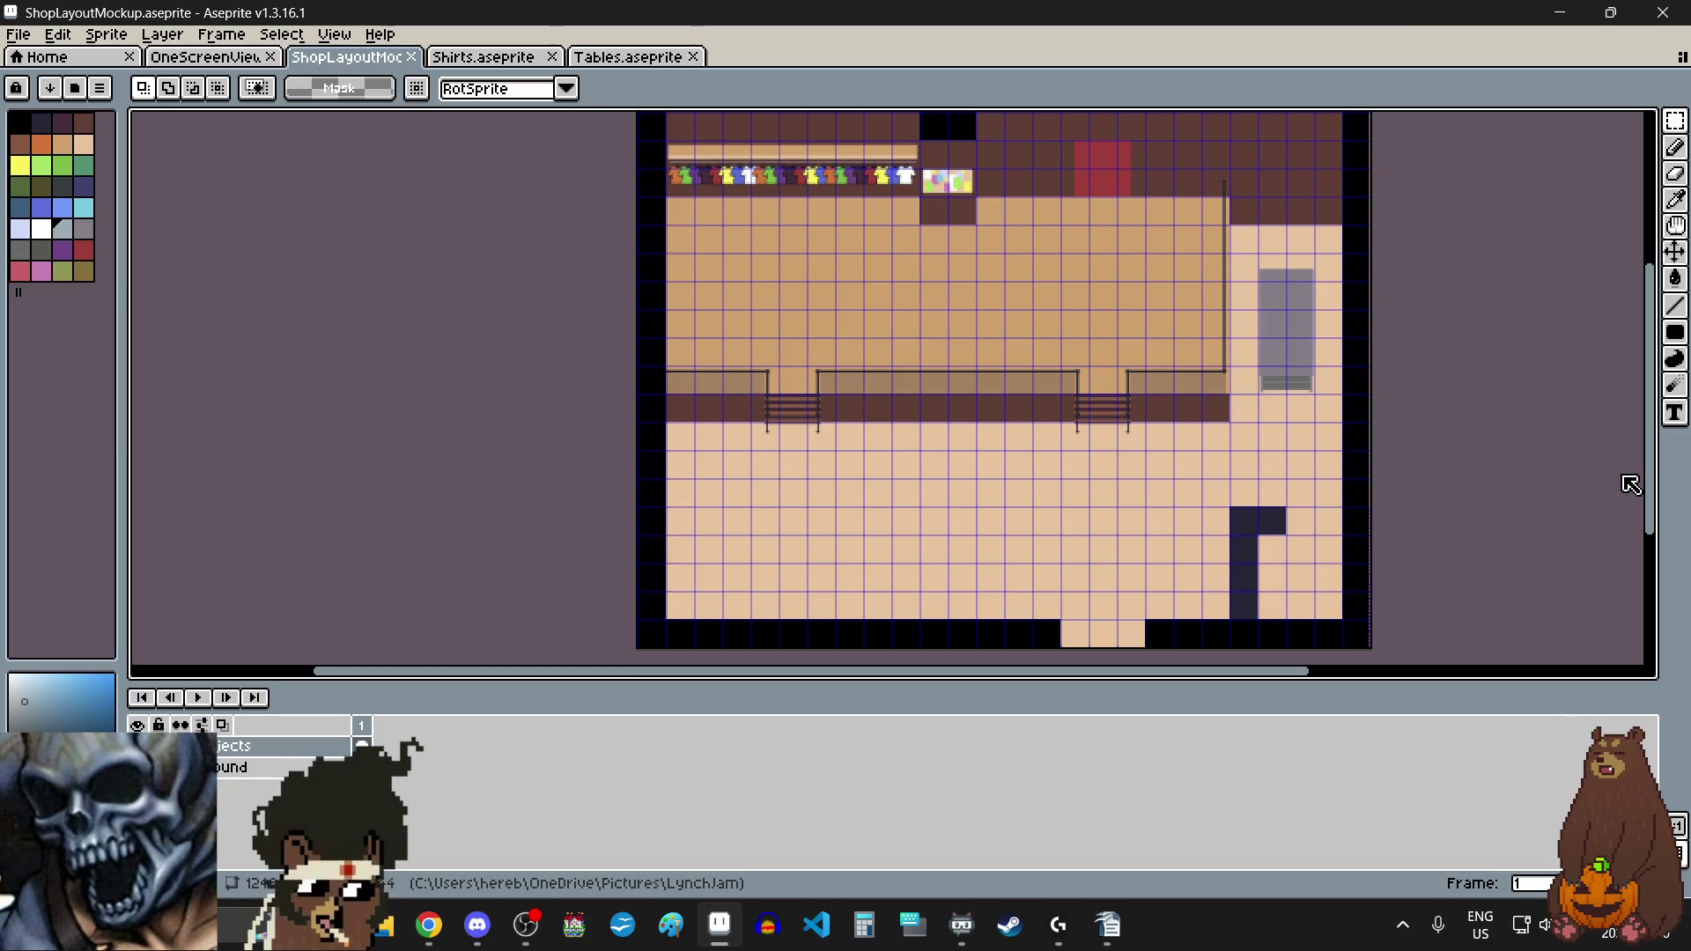
pyautogui.moveTo(1631, 485)
pyautogui.mouseDown()
pyautogui.moveTo(1634, 464)
pyautogui.moveTo(1457, 510)
pyautogui.mouseUp()
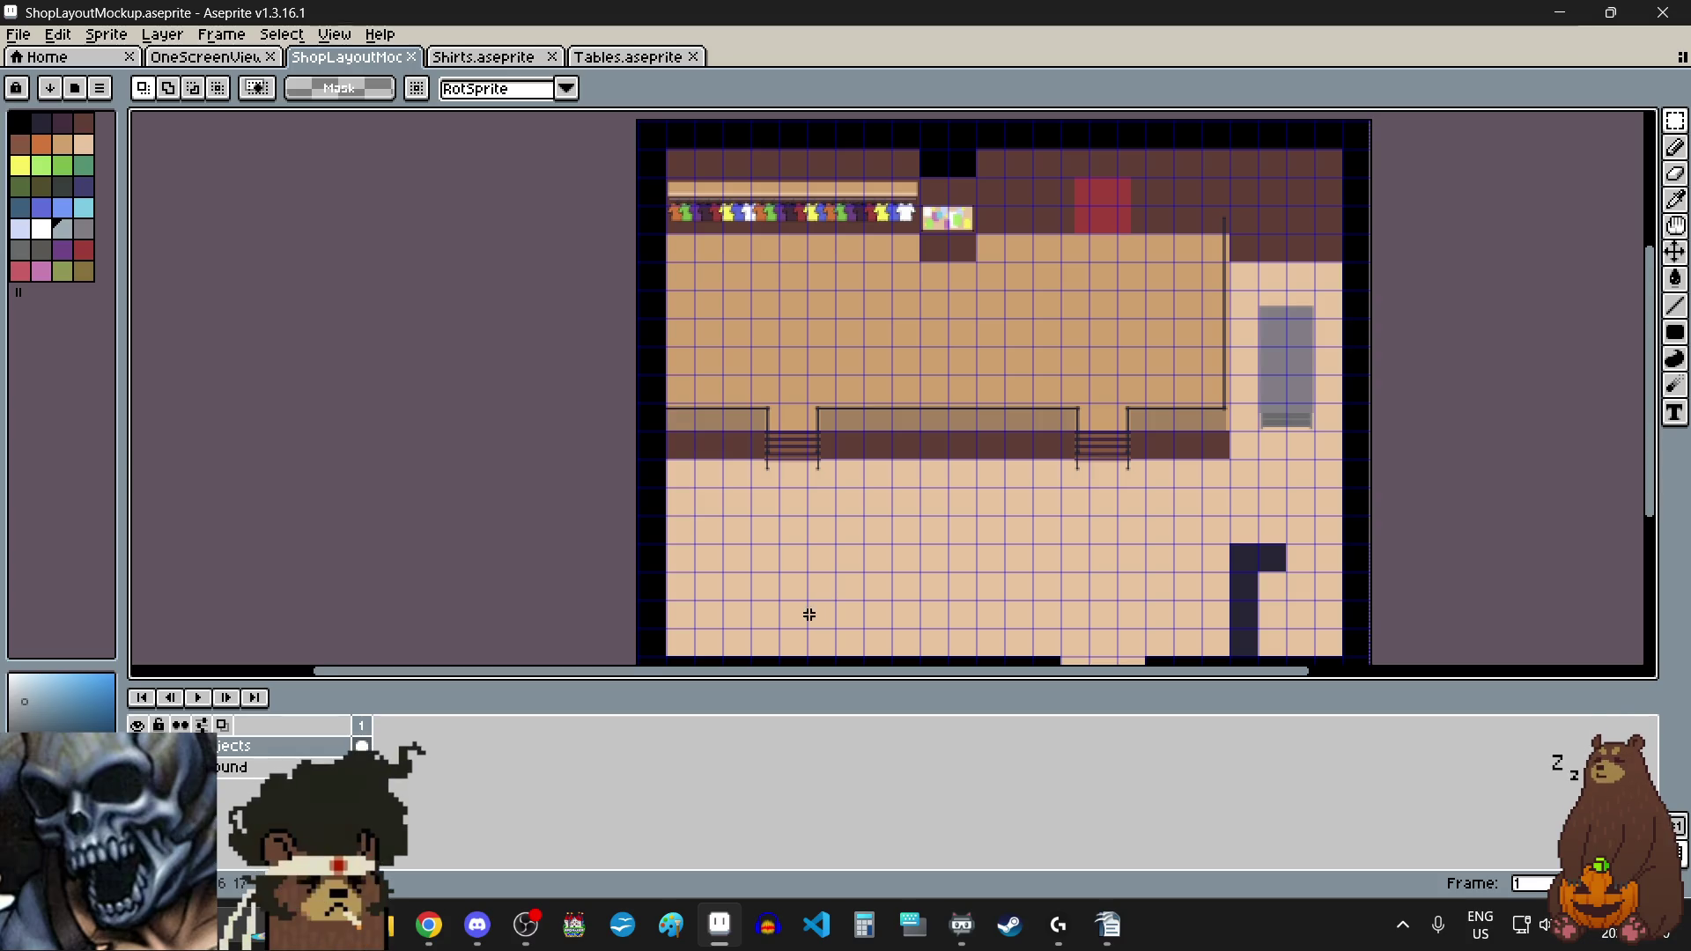
pyautogui.scroll(1, 801, 602)
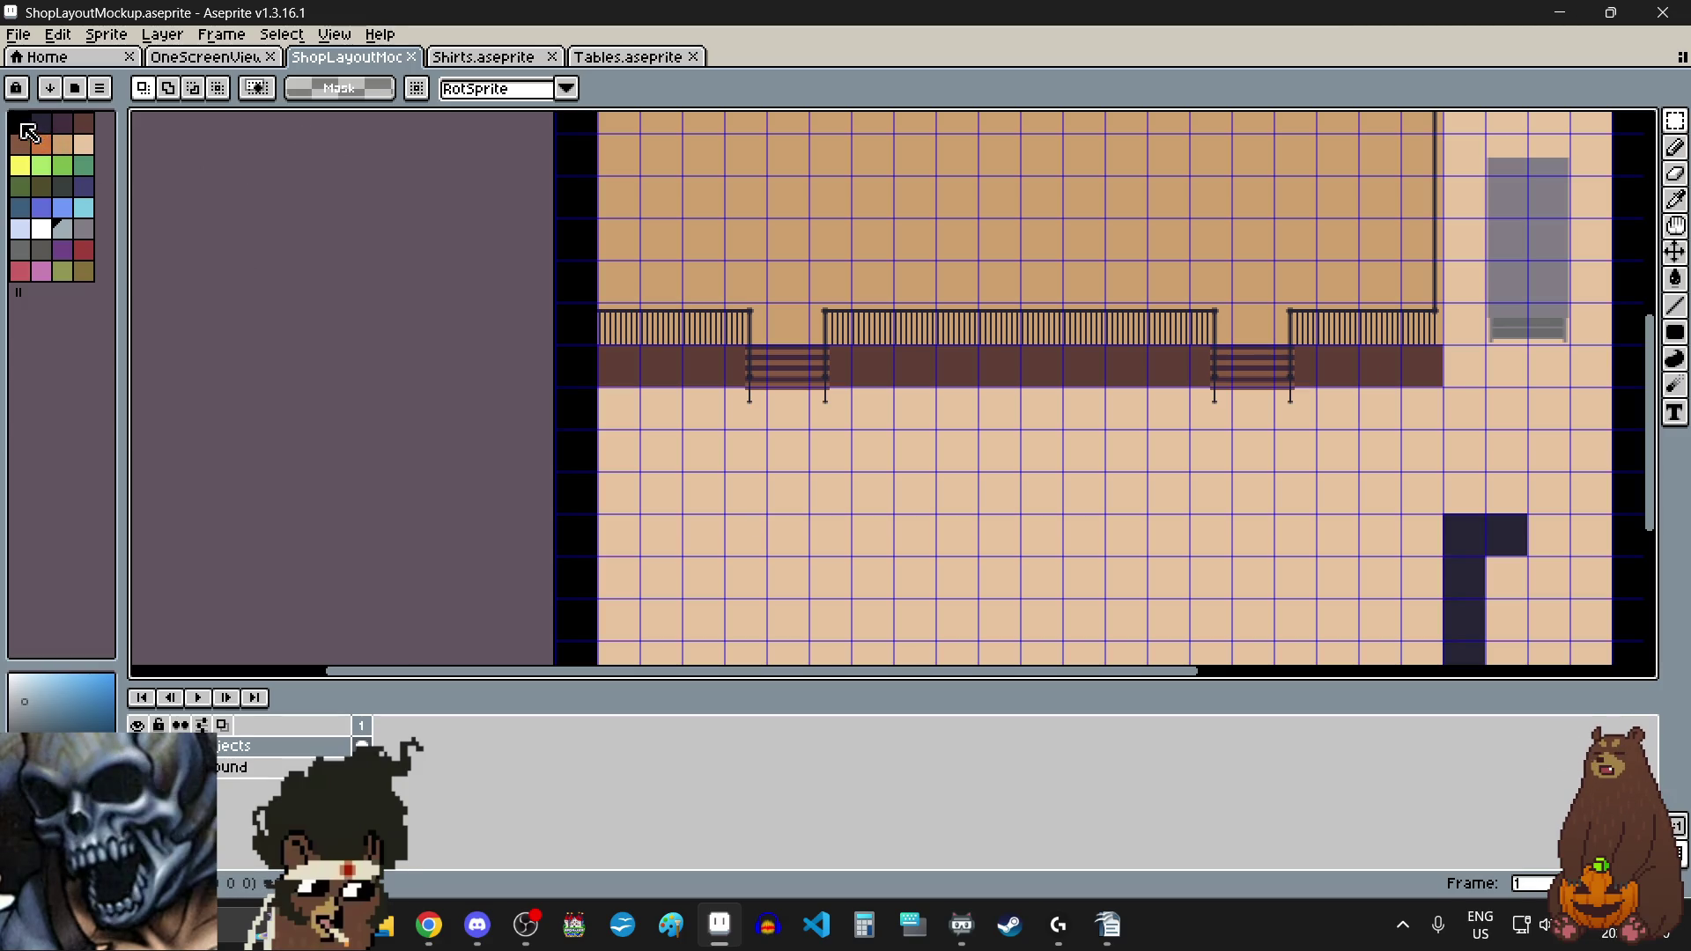
# Step: Pick black as the drawing colour and switch to the Ellipse tool
pyautogui.click(29, 132)
pyautogui.click(1675, 332)
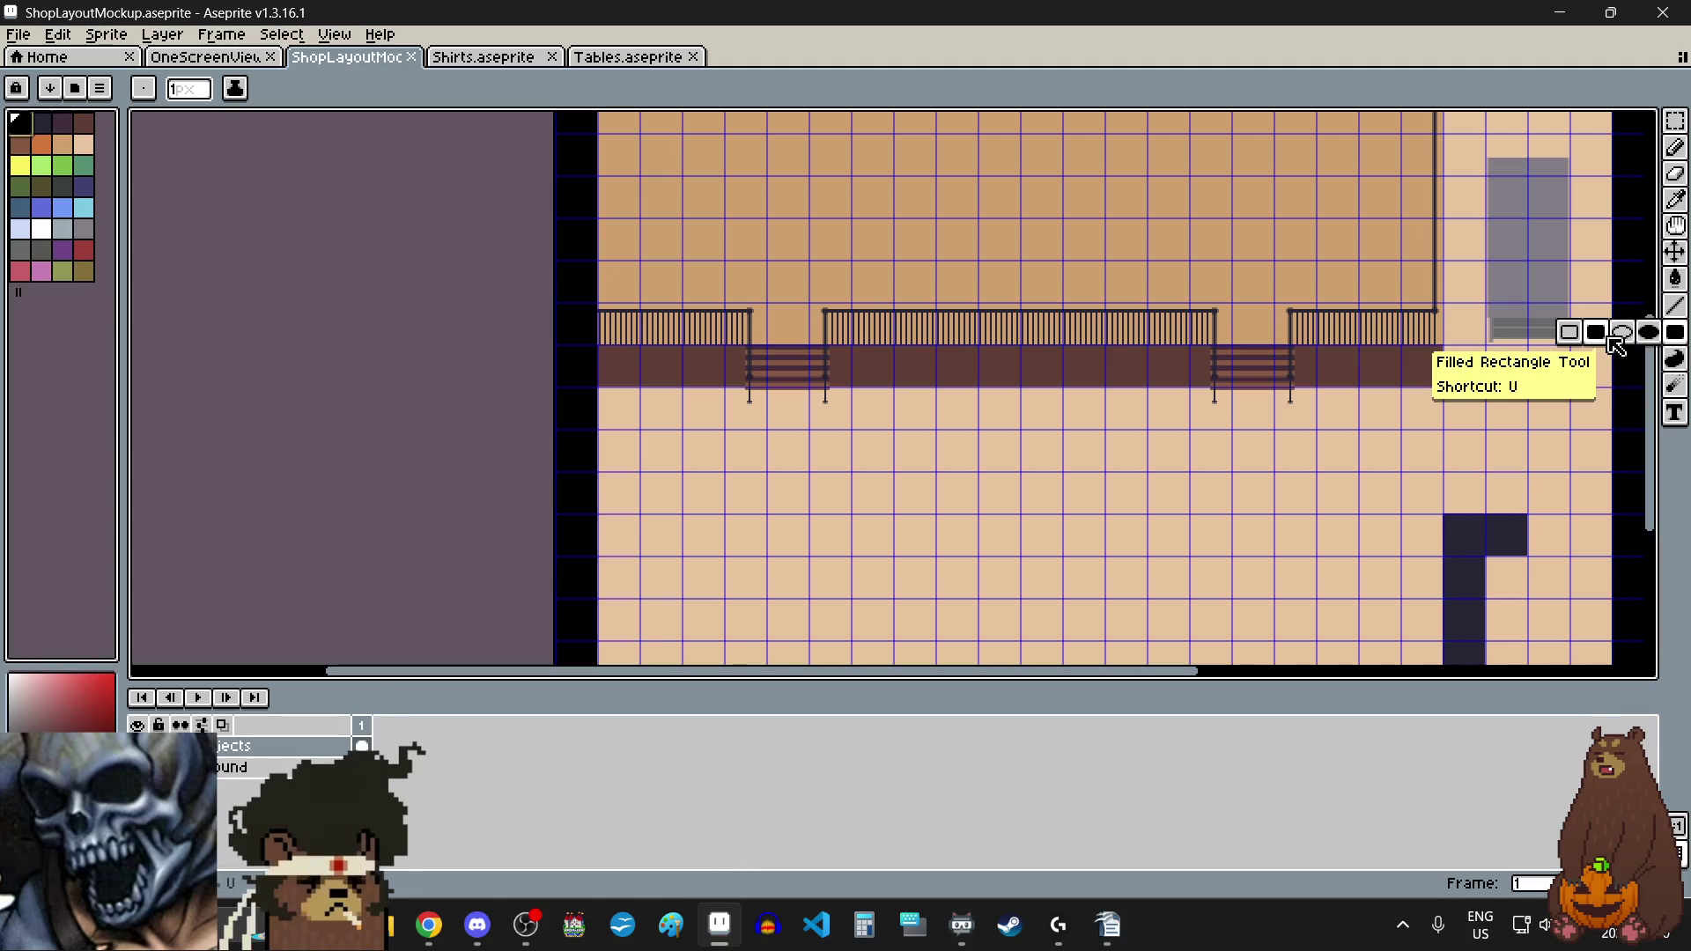
pyautogui.click(1622, 333)
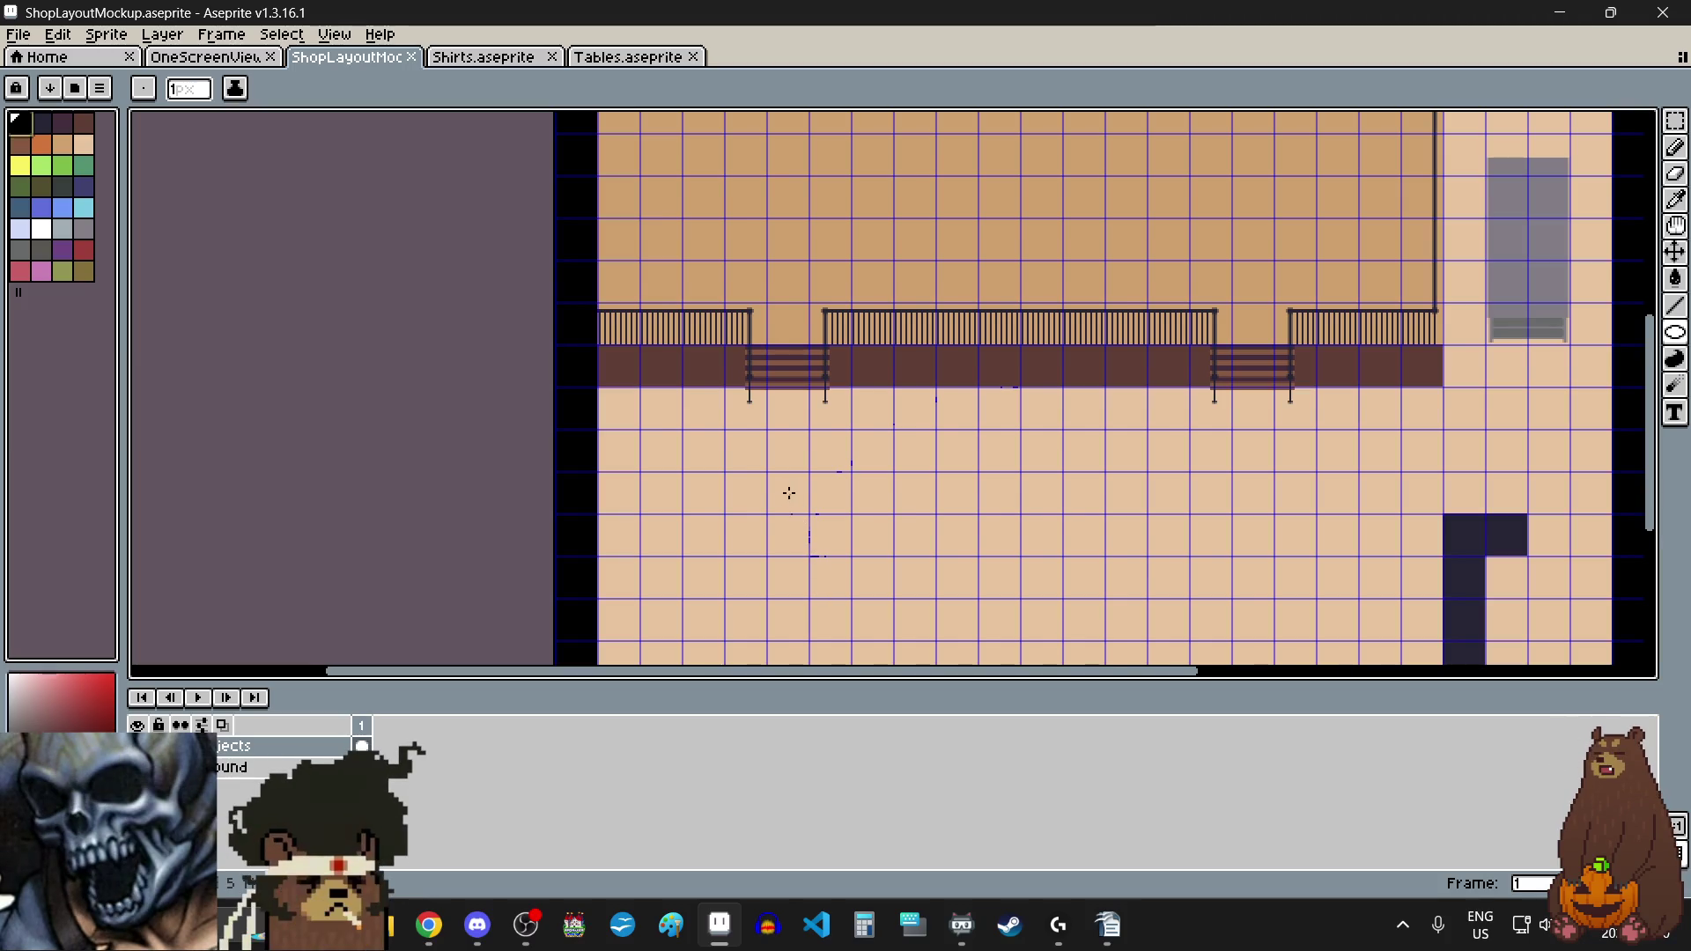
pyautogui.scroll(-1, 789, 493)
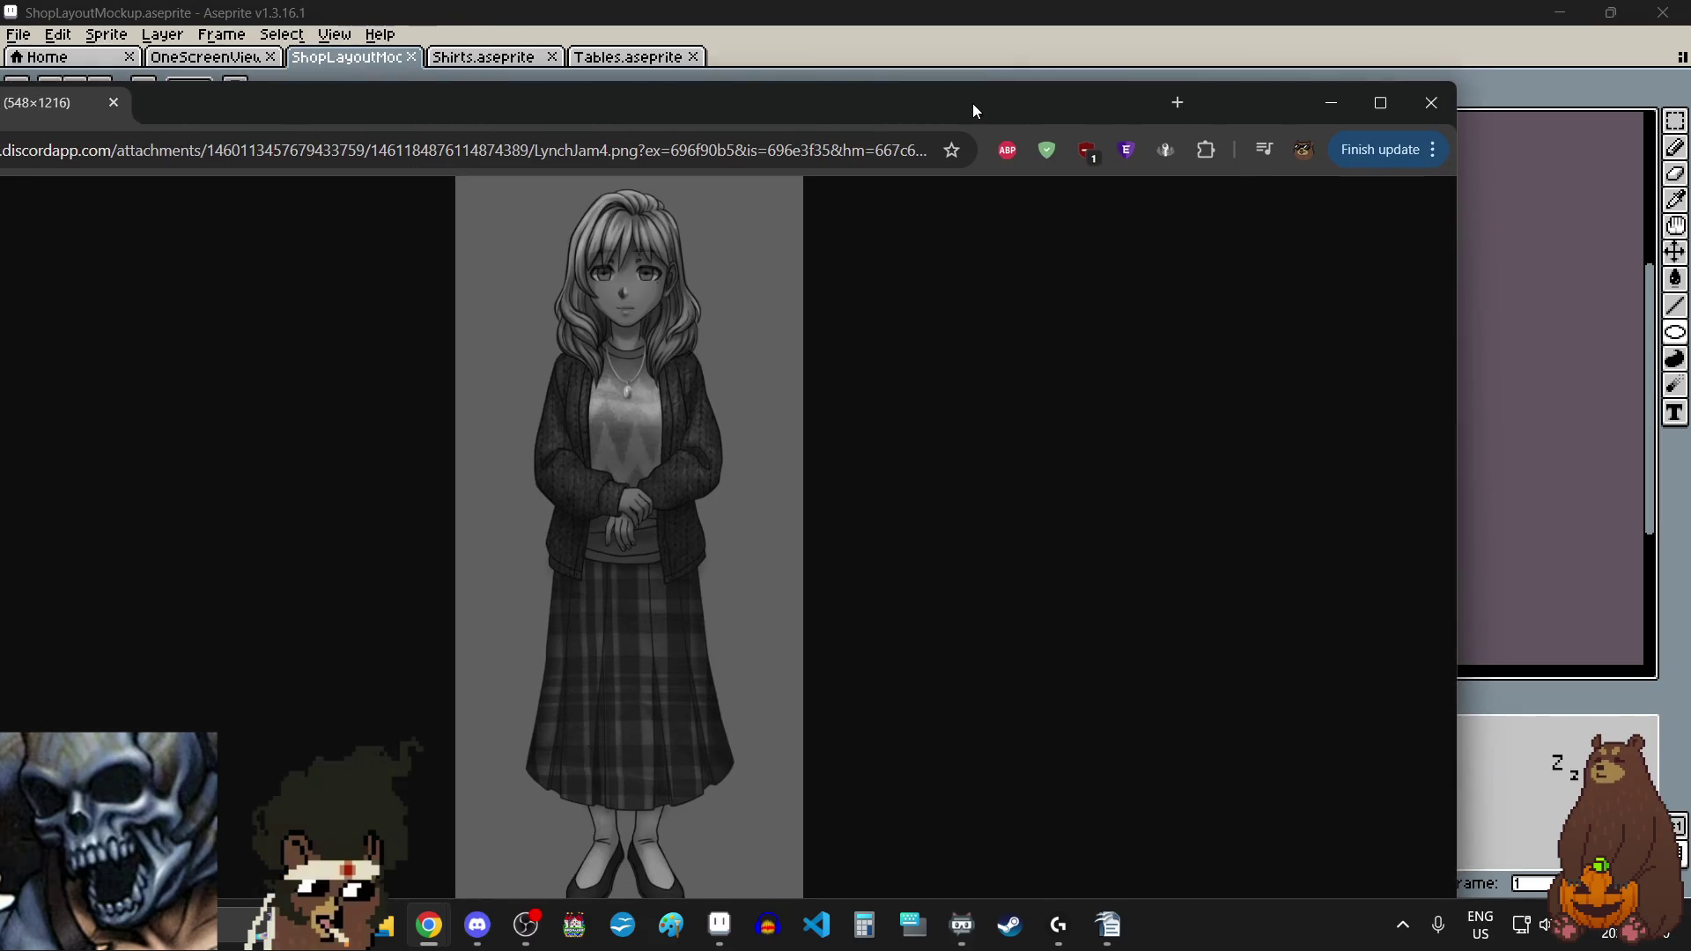
# Step: Maximize Chrome and toggle the LynchJam4.png reference between full size and fit
pyautogui.doubleClick(973, 103)
pyautogui.click(869, 161)
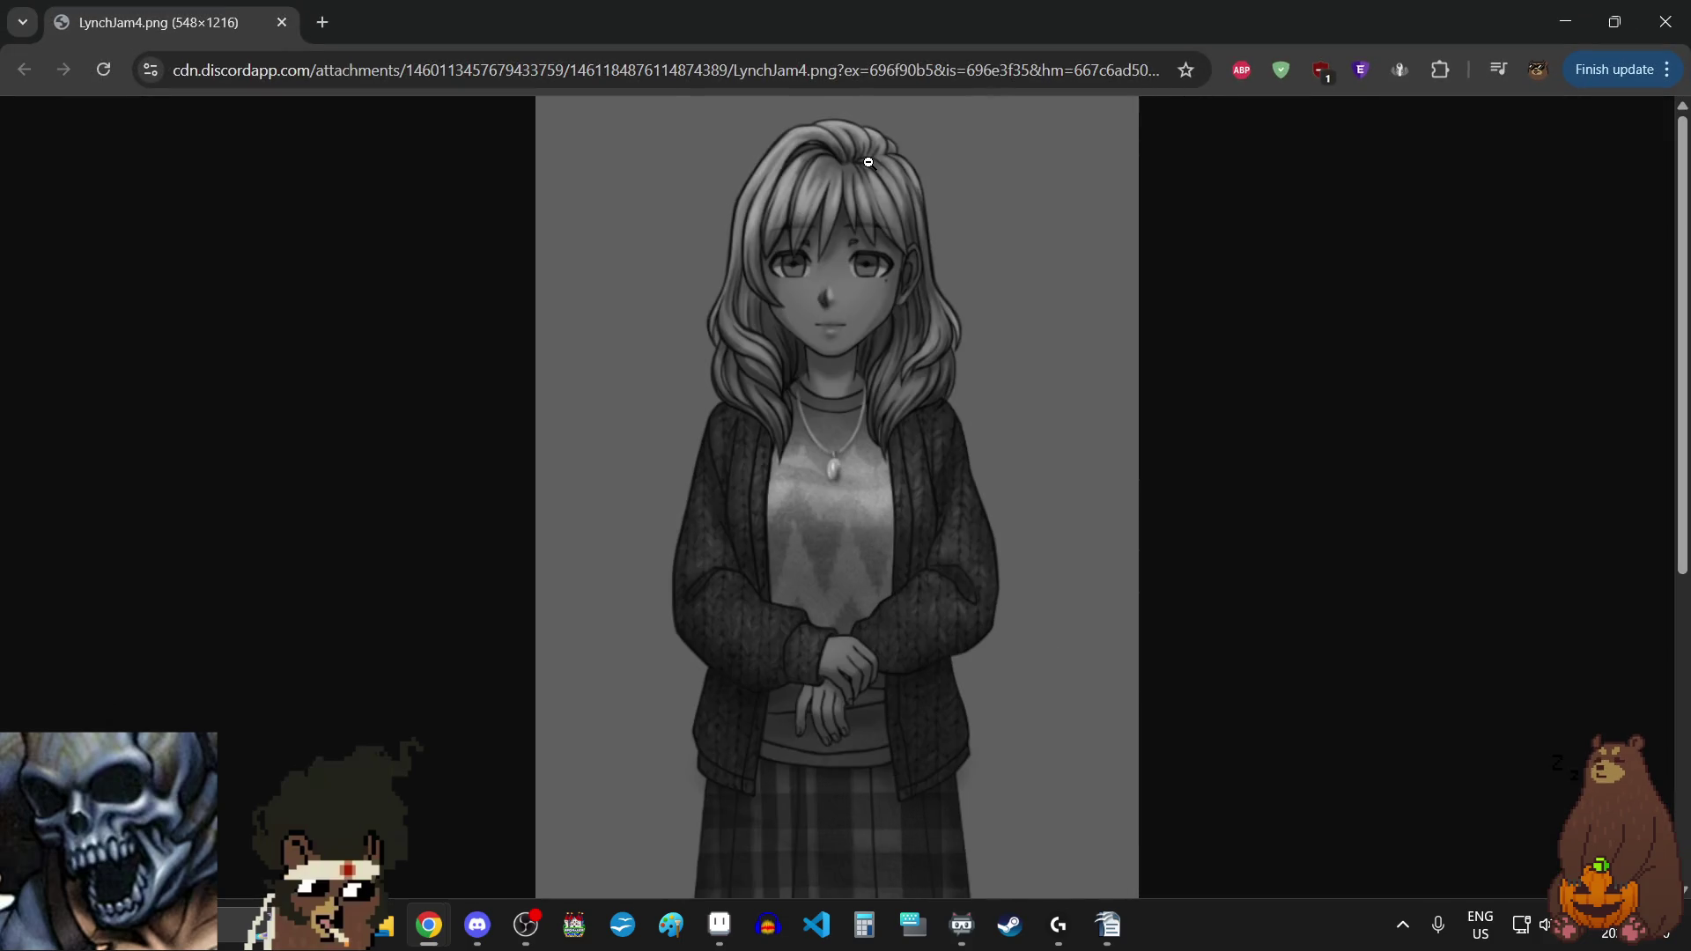
pyautogui.click(868, 162)
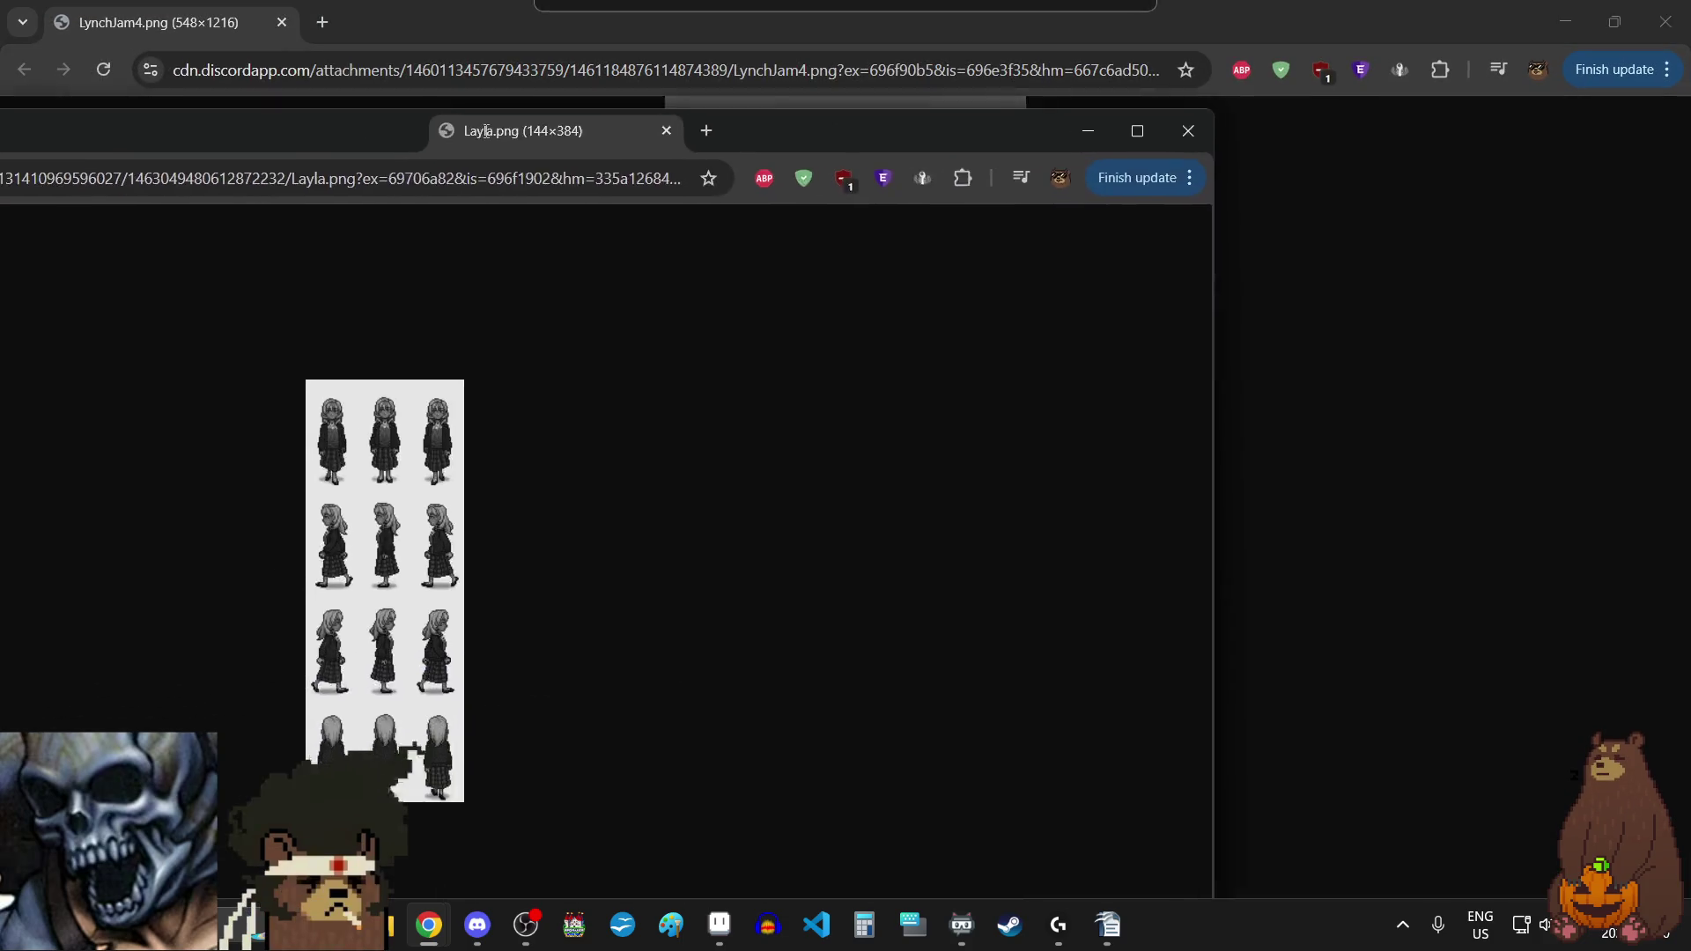
# Step: Zoom the browser page in five levels, then back out five levels
pyautogui.click(1666, 69)
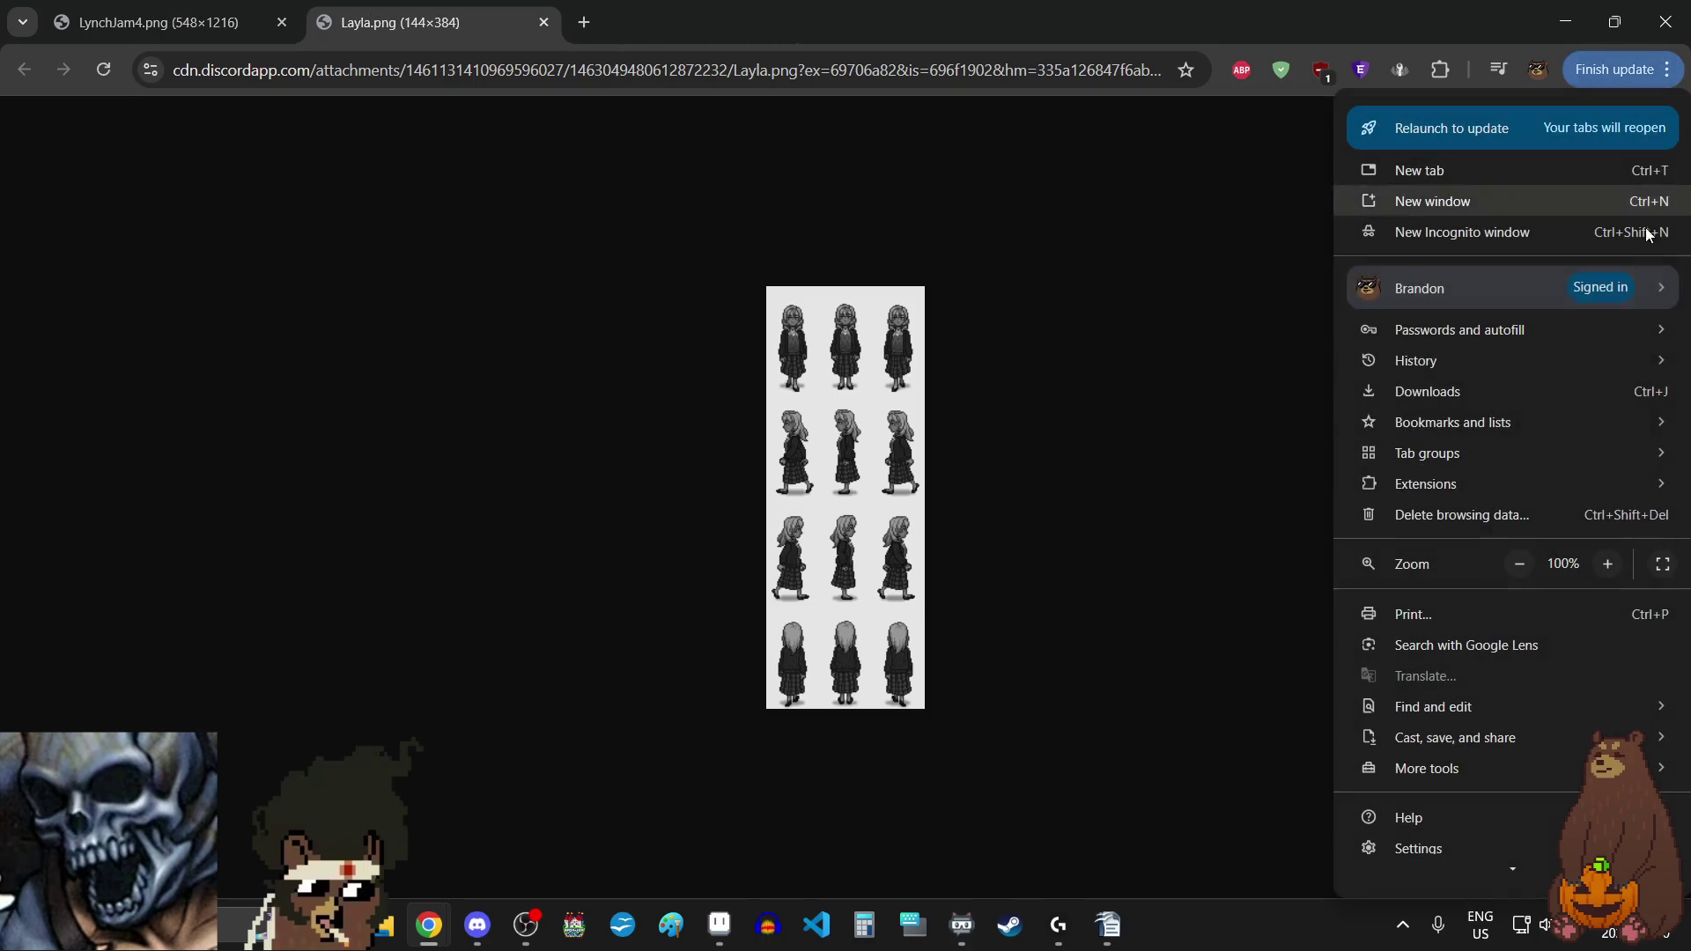
pyautogui.click(1608, 569)
pyautogui.click(1608, 569)
pyautogui.click(1608, 569)
pyautogui.click(1608, 569)
pyautogui.click(1608, 569)
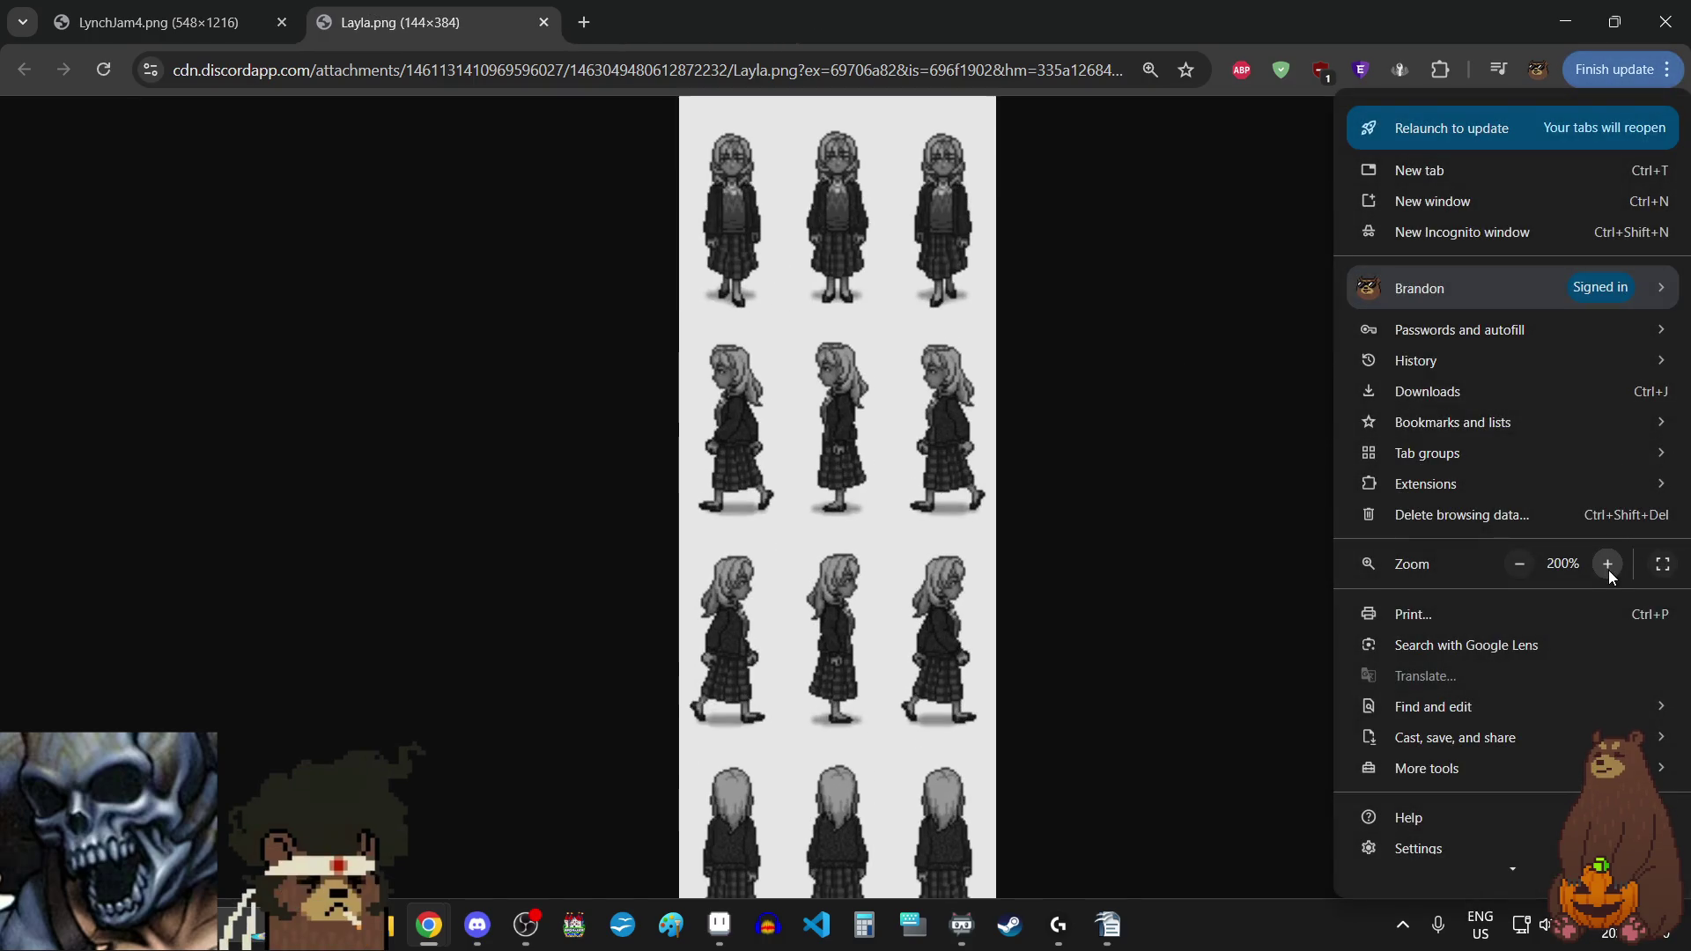
pyautogui.click(1608, 569)
pyautogui.click(1609, 569)
pyautogui.click(1608, 569)
pyautogui.click(1608, 569)
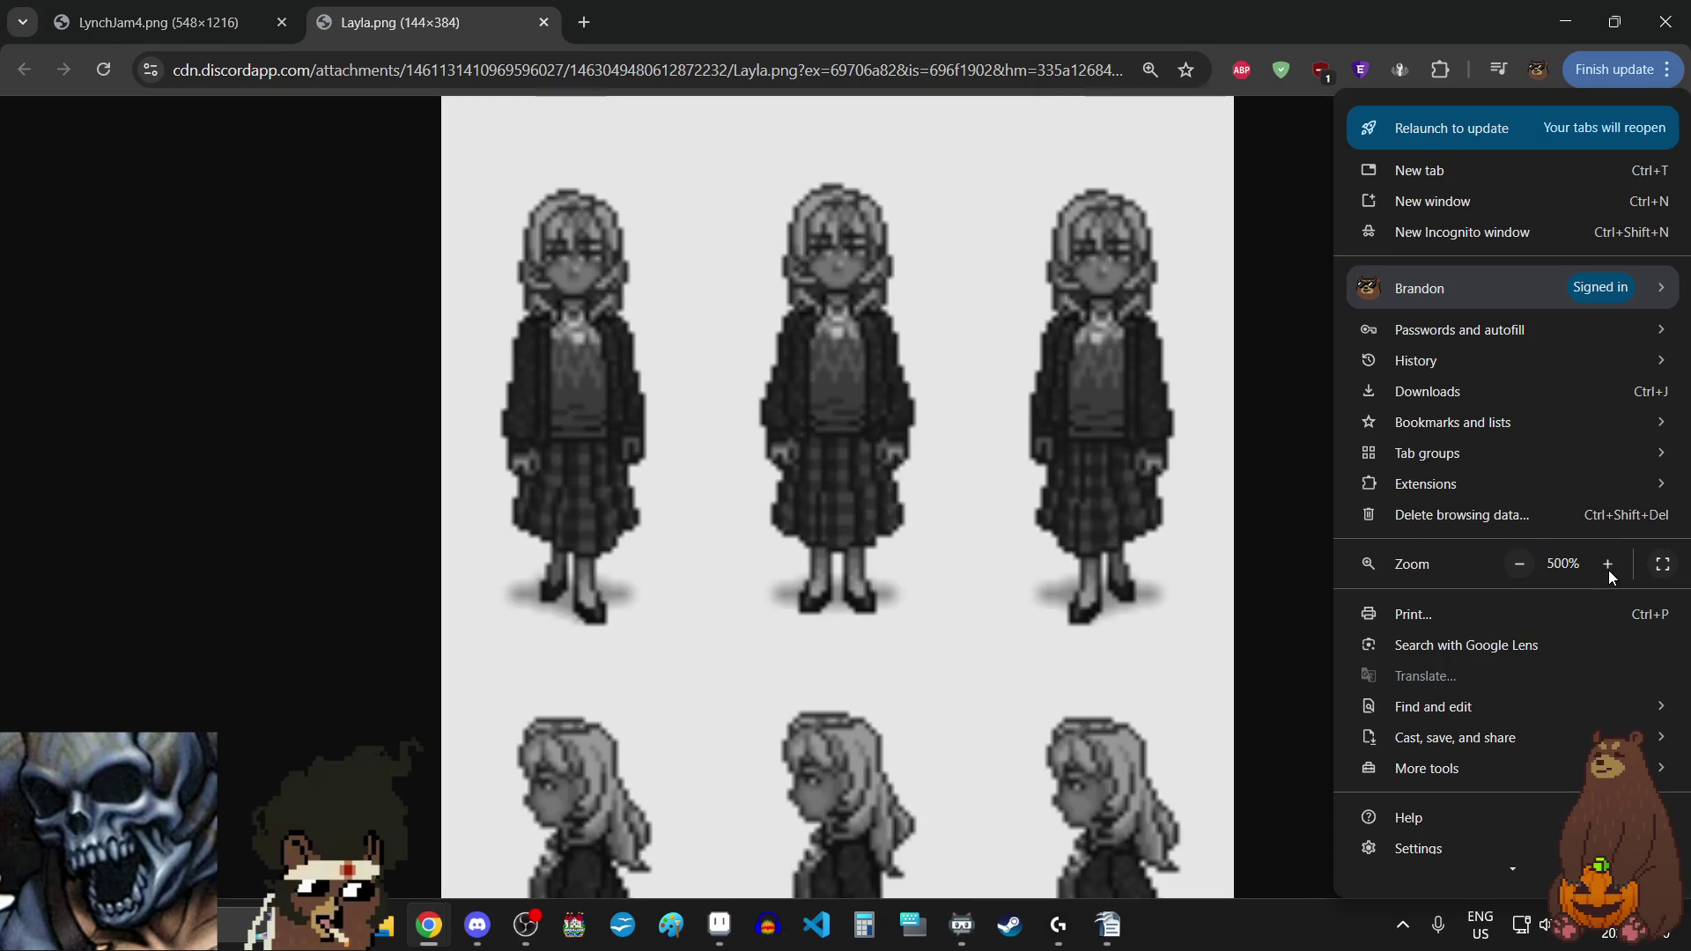
pyautogui.click(1518, 565)
pyautogui.click(1518, 564)
pyautogui.click(1518, 564)
pyautogui.click(1519, 564)
pyautogui.click(1518, 564)
pyautogui.click(1518, 565)
pyautogui.click(1518, 564)
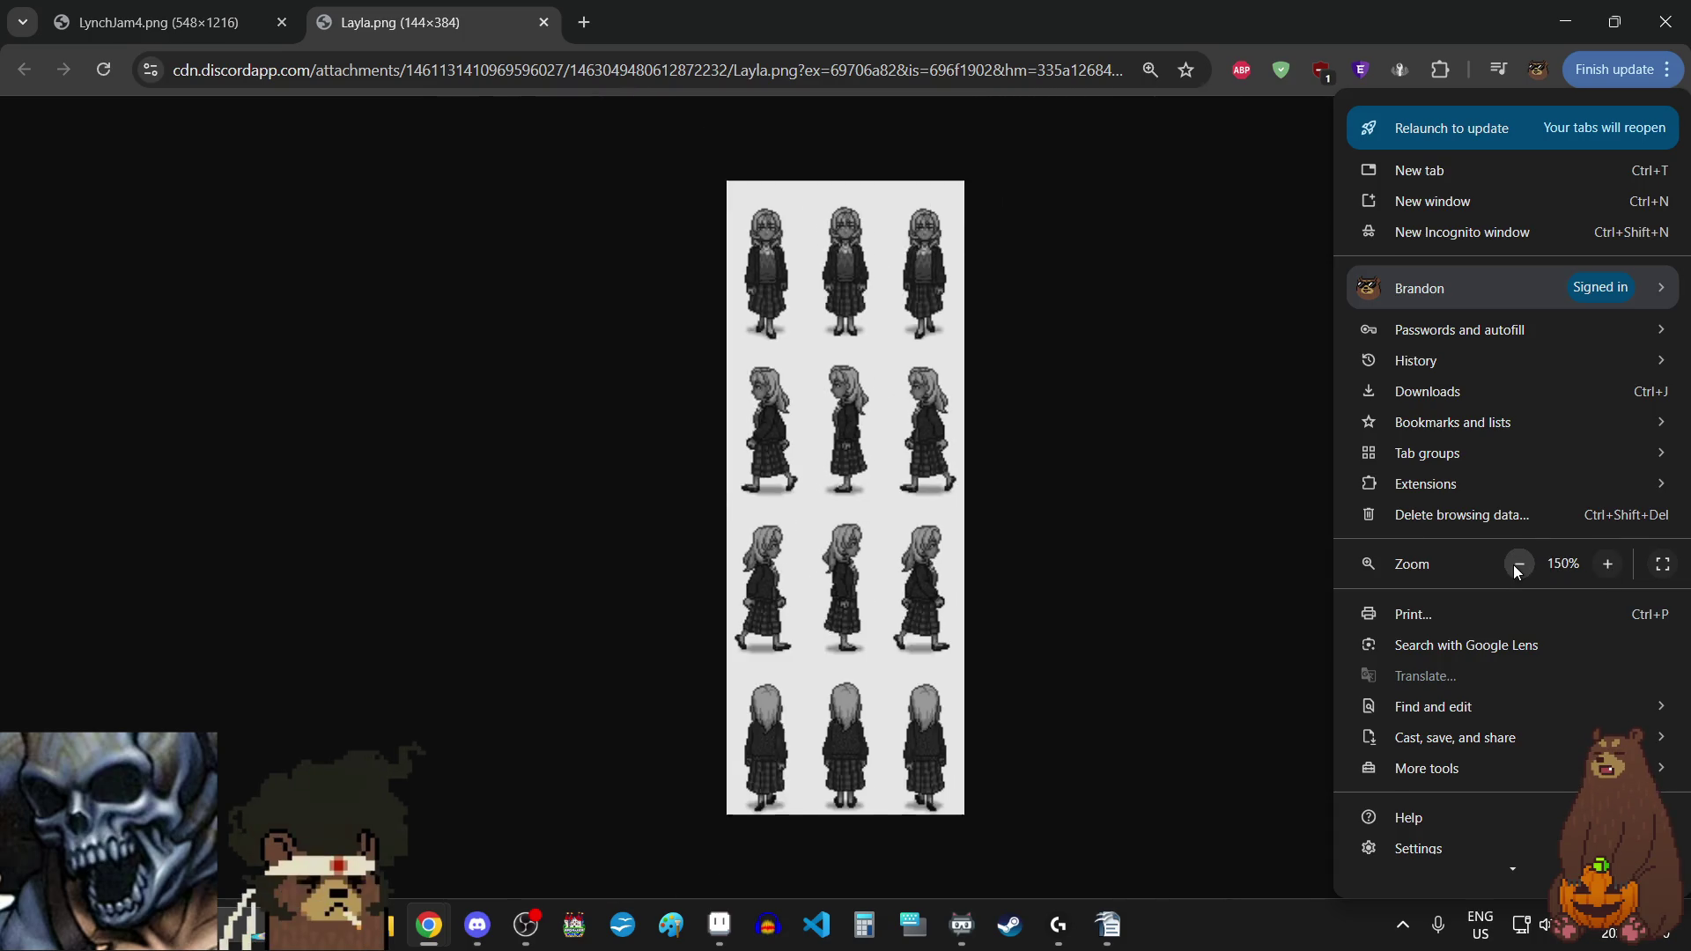
pyautogui.click(1518, 564)
pyautogui.click(1518, 564)
# Step: Glance at the Layla sprite sheet, recheck LynchJam4.png at full size, then minimize Chrome
pyautogui.click(183, 8)
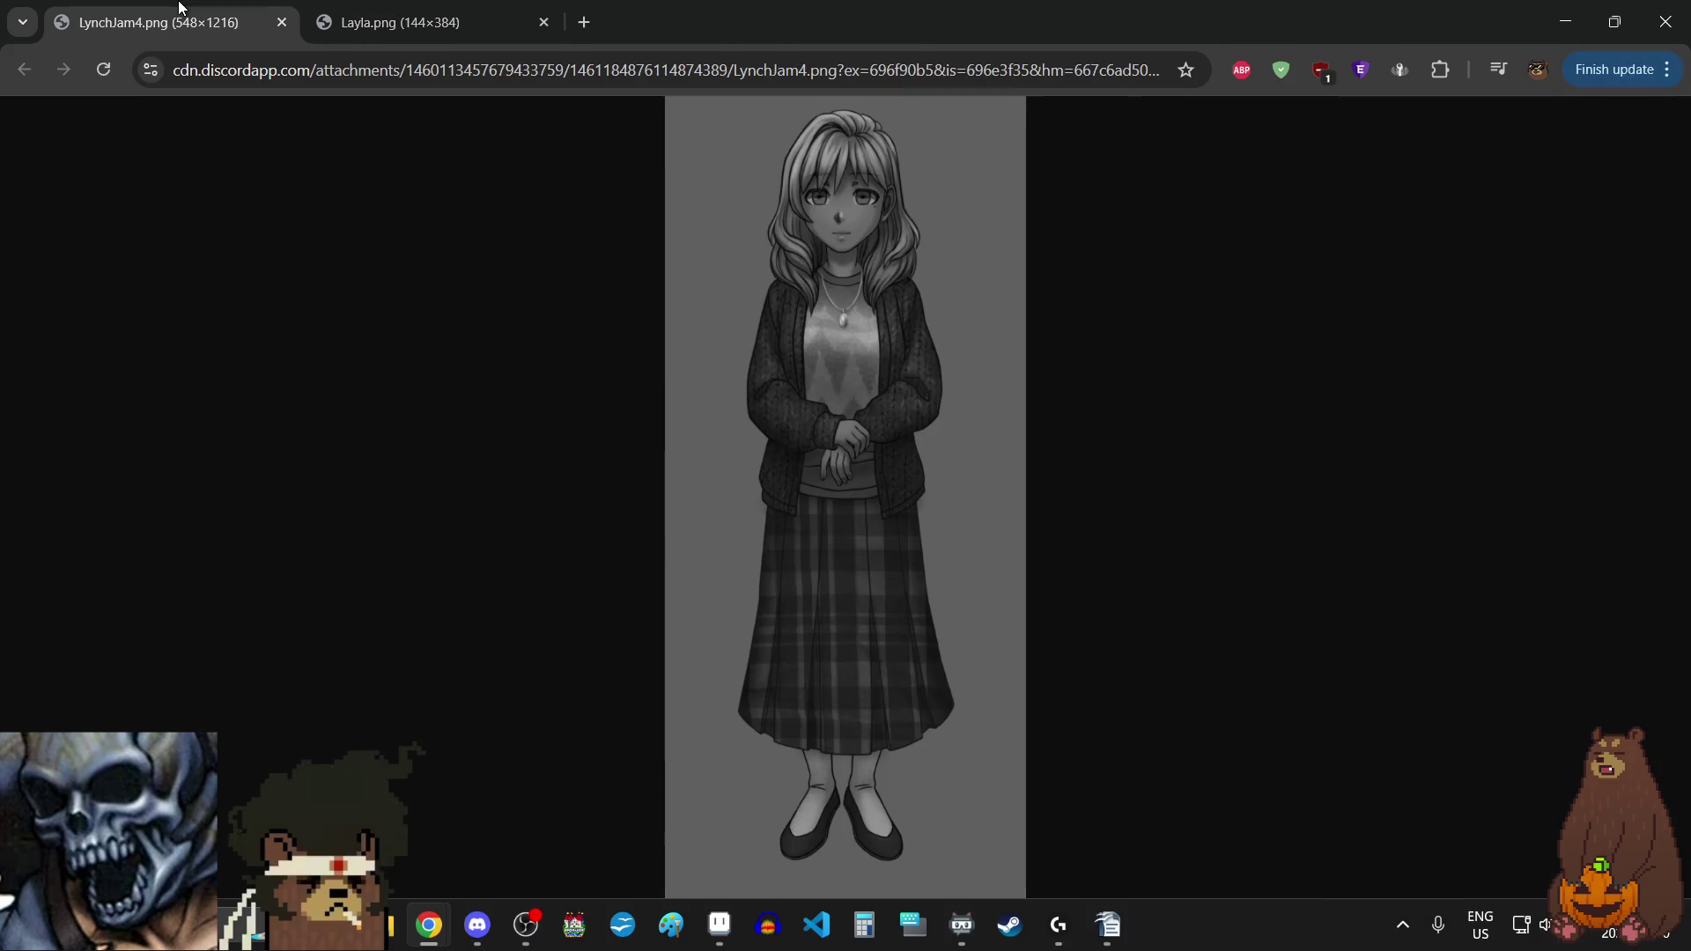
pyautogui.click(338, 7)
pyautogui.click(183, 11)
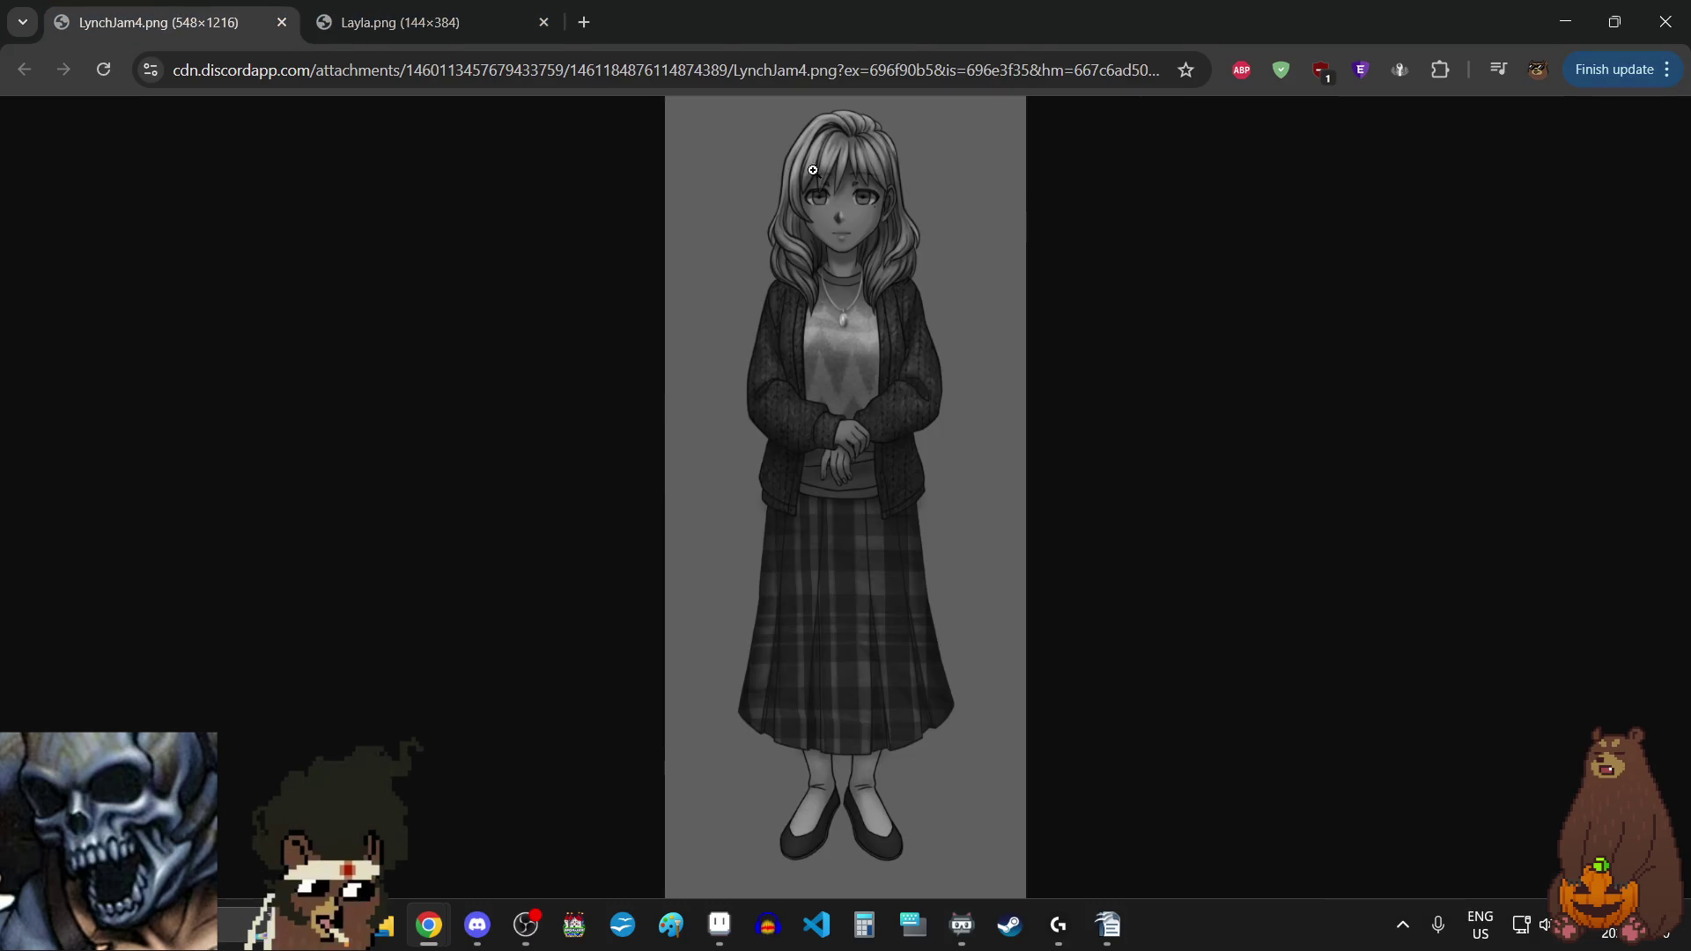
pyautogui.click(854, 180)
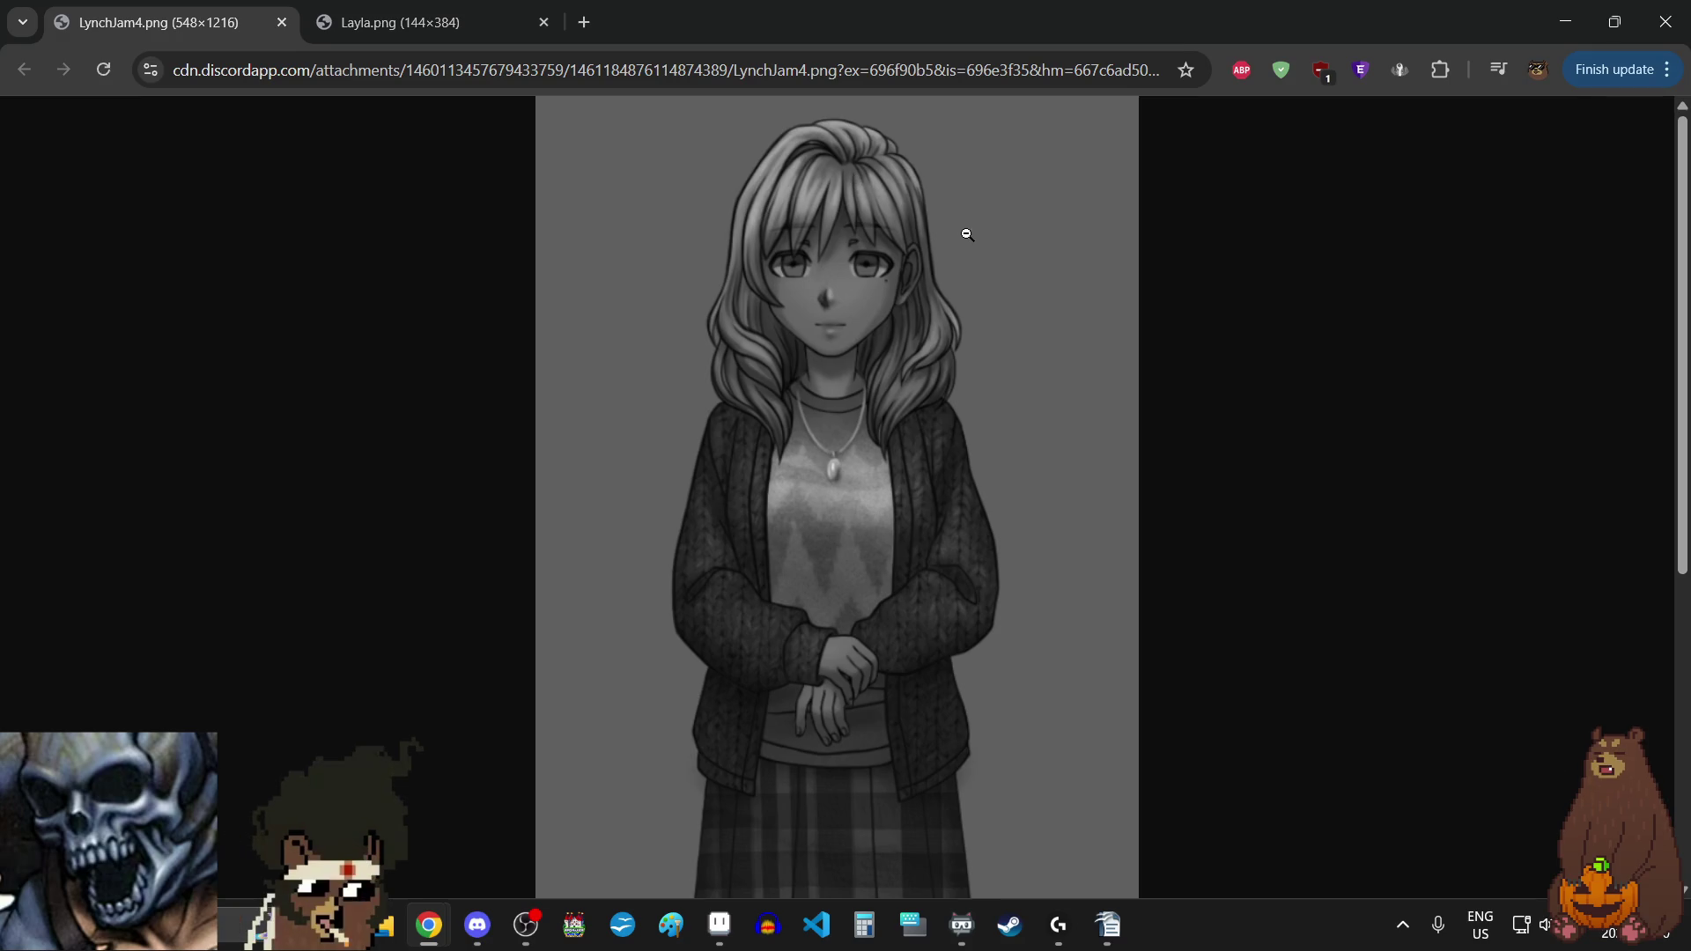
pyautogui.scroll(-3, 965, 235)
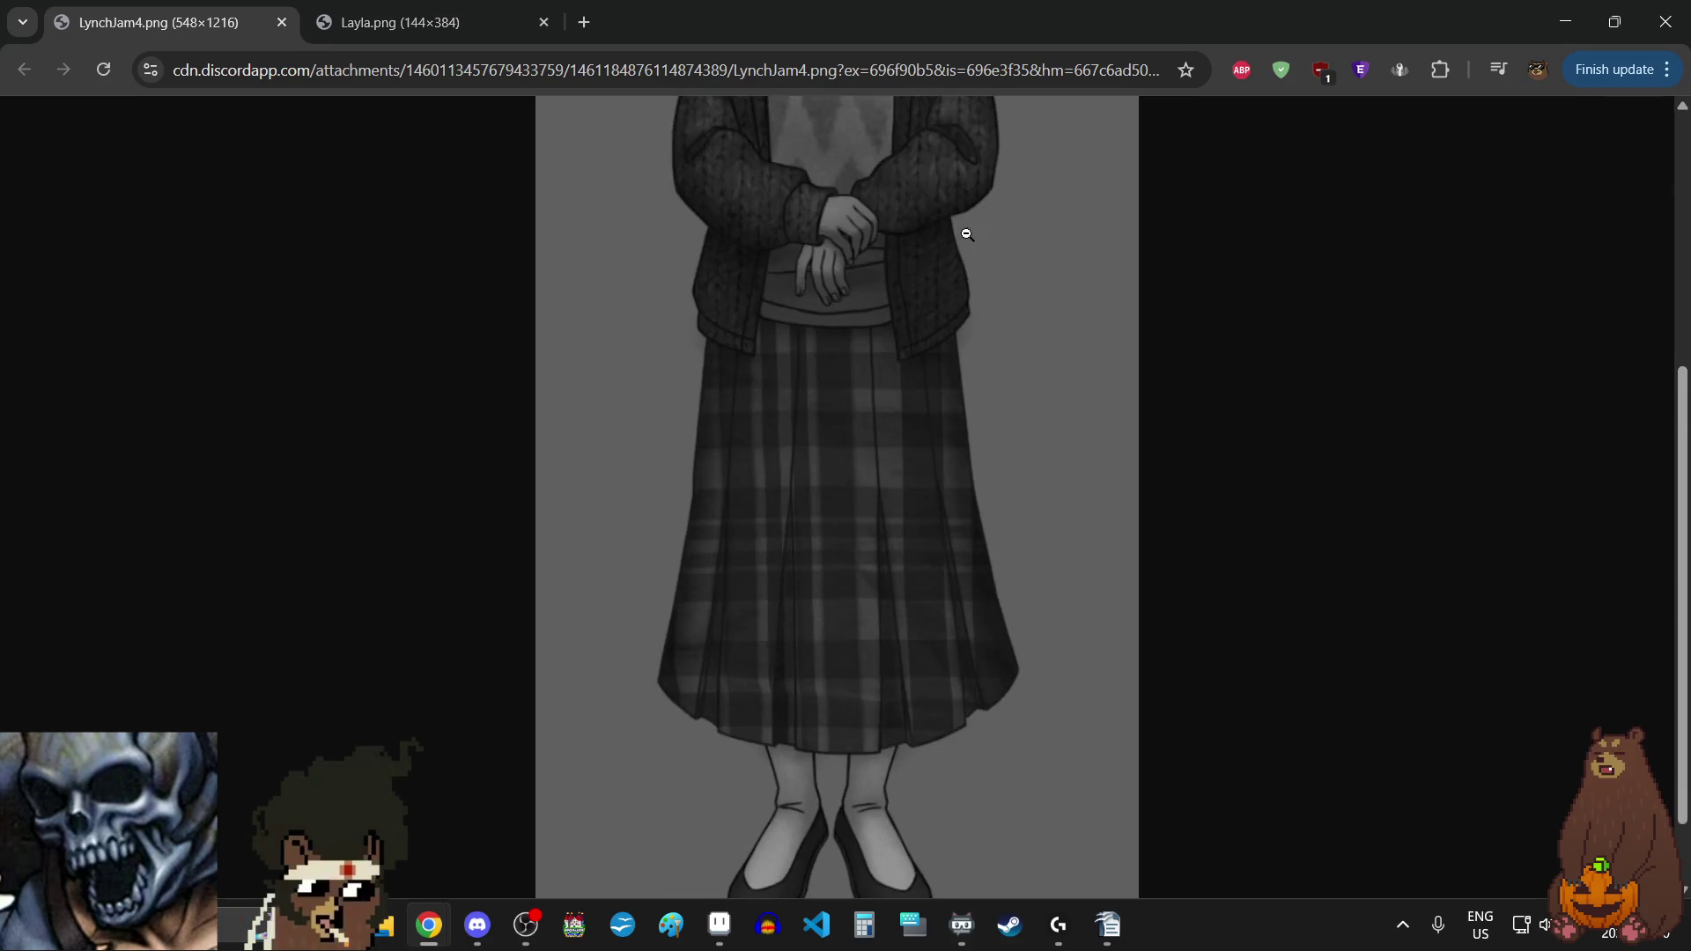
pyautogui.scroll(3, 966, 237)
pyautogui.click(872, 279)
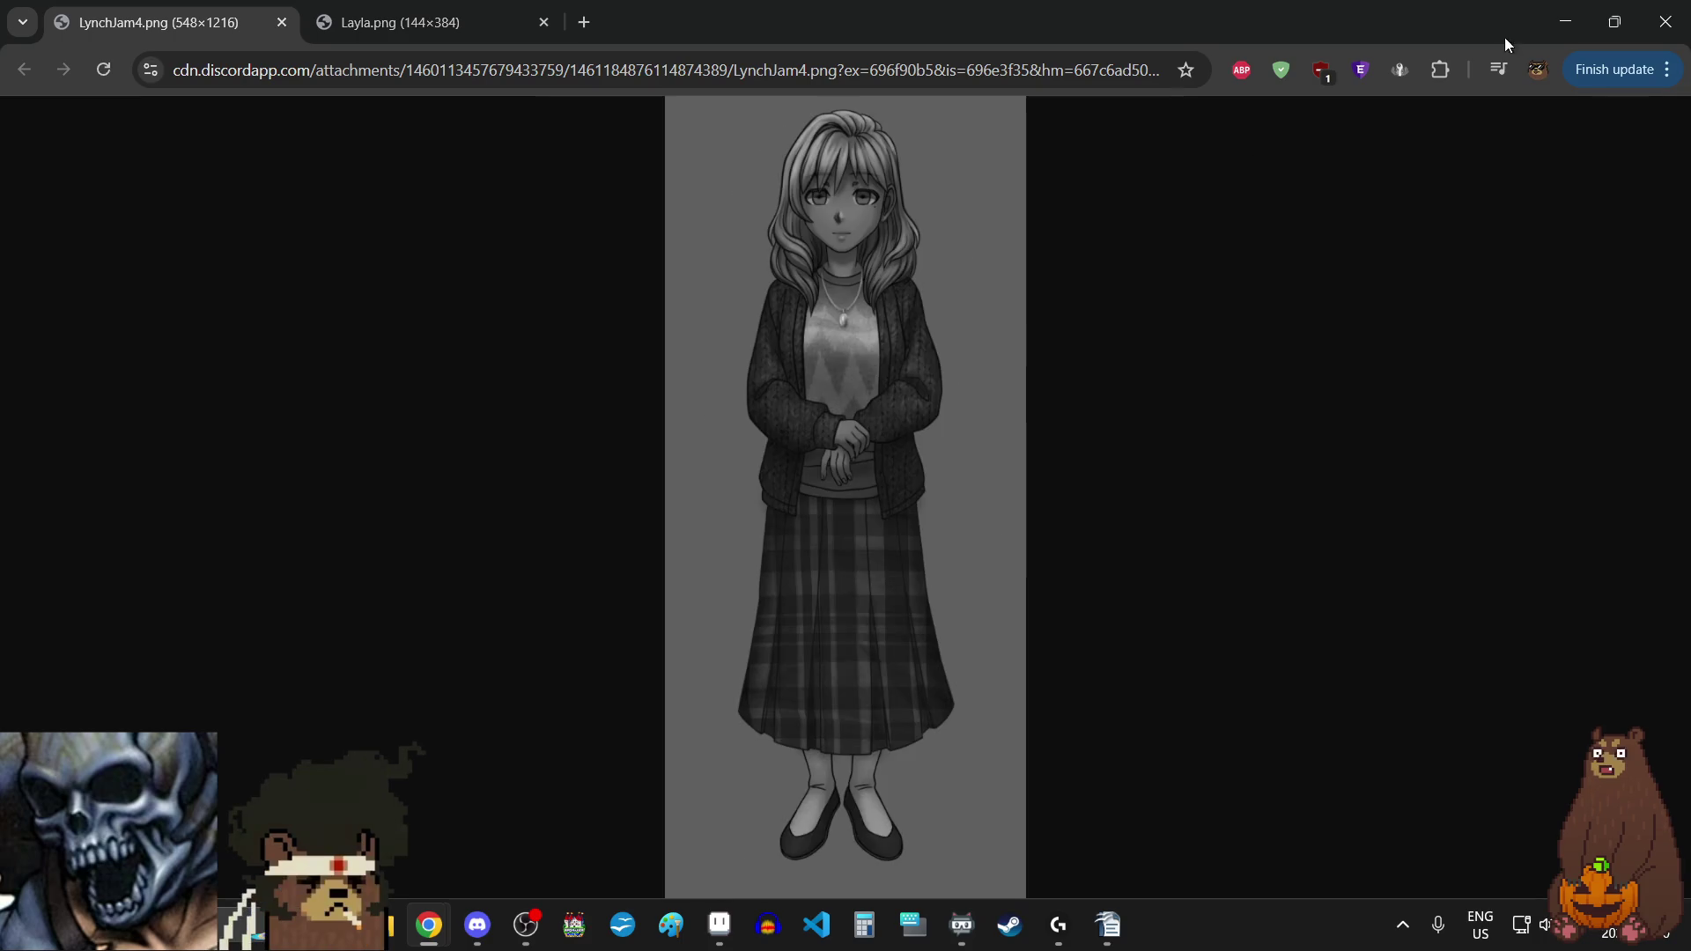
pyautogui.click(1565, 21)
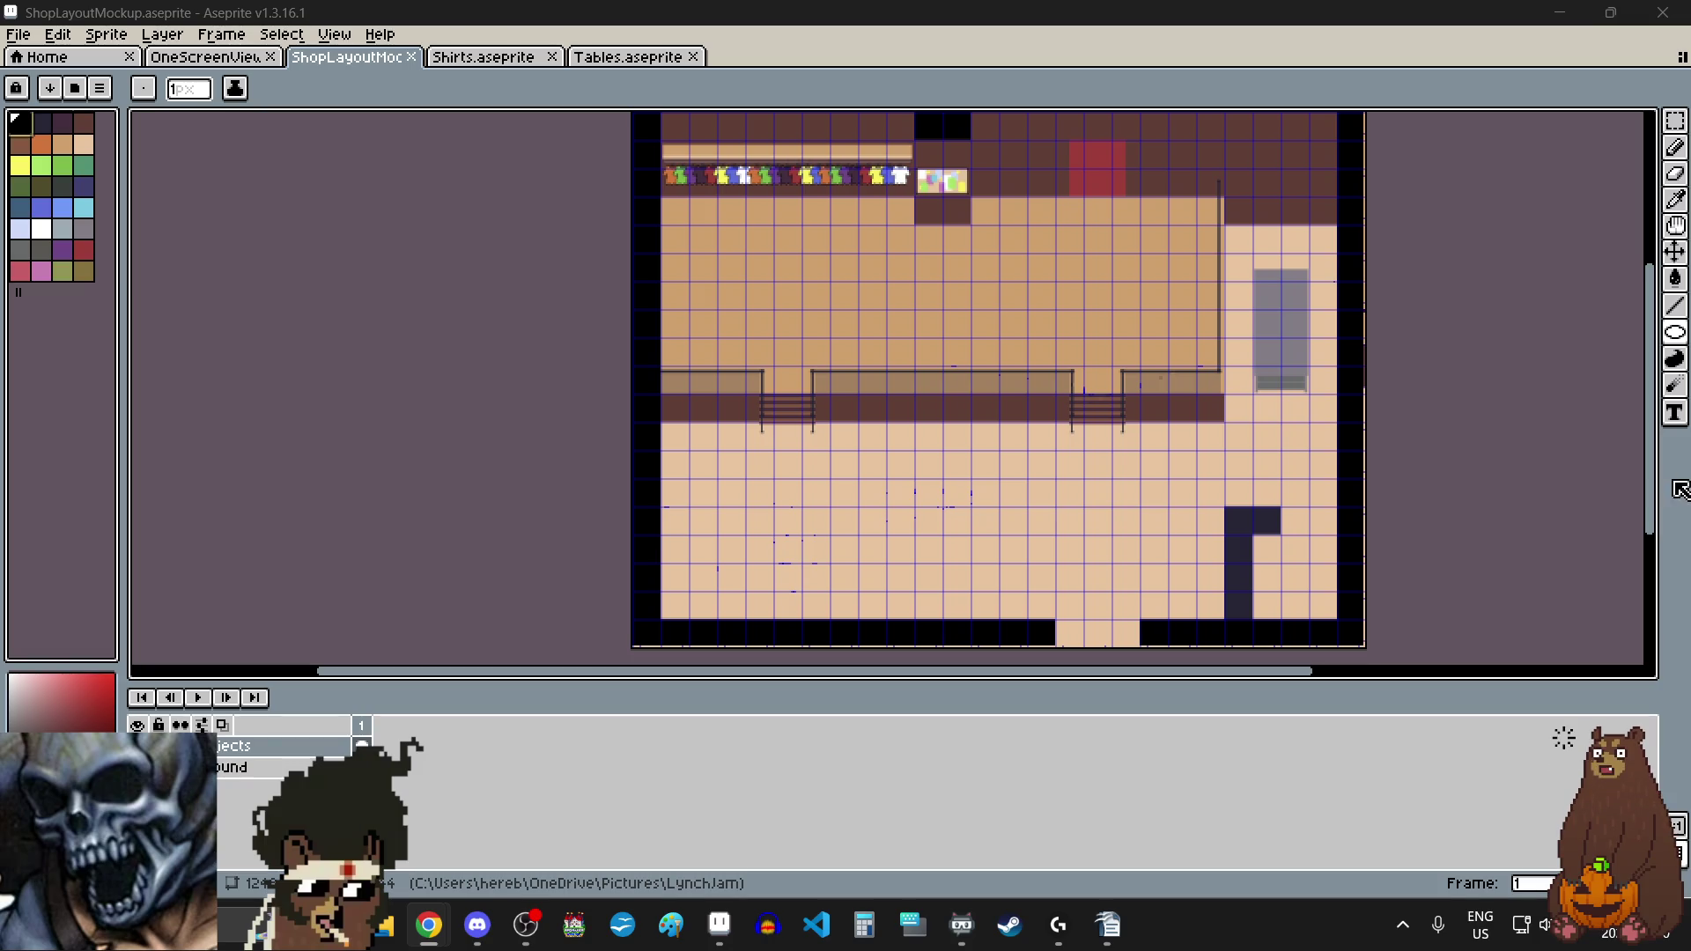
pyautogui.moveTo(1653, 472)
pyautogui.mouseDown()
pyautogui.moveTo(1653, 422)
pyautogui.moveTo(1627, 525)
pyautogui.moveTo(1631, 474)
pyautogui.mouseUp()
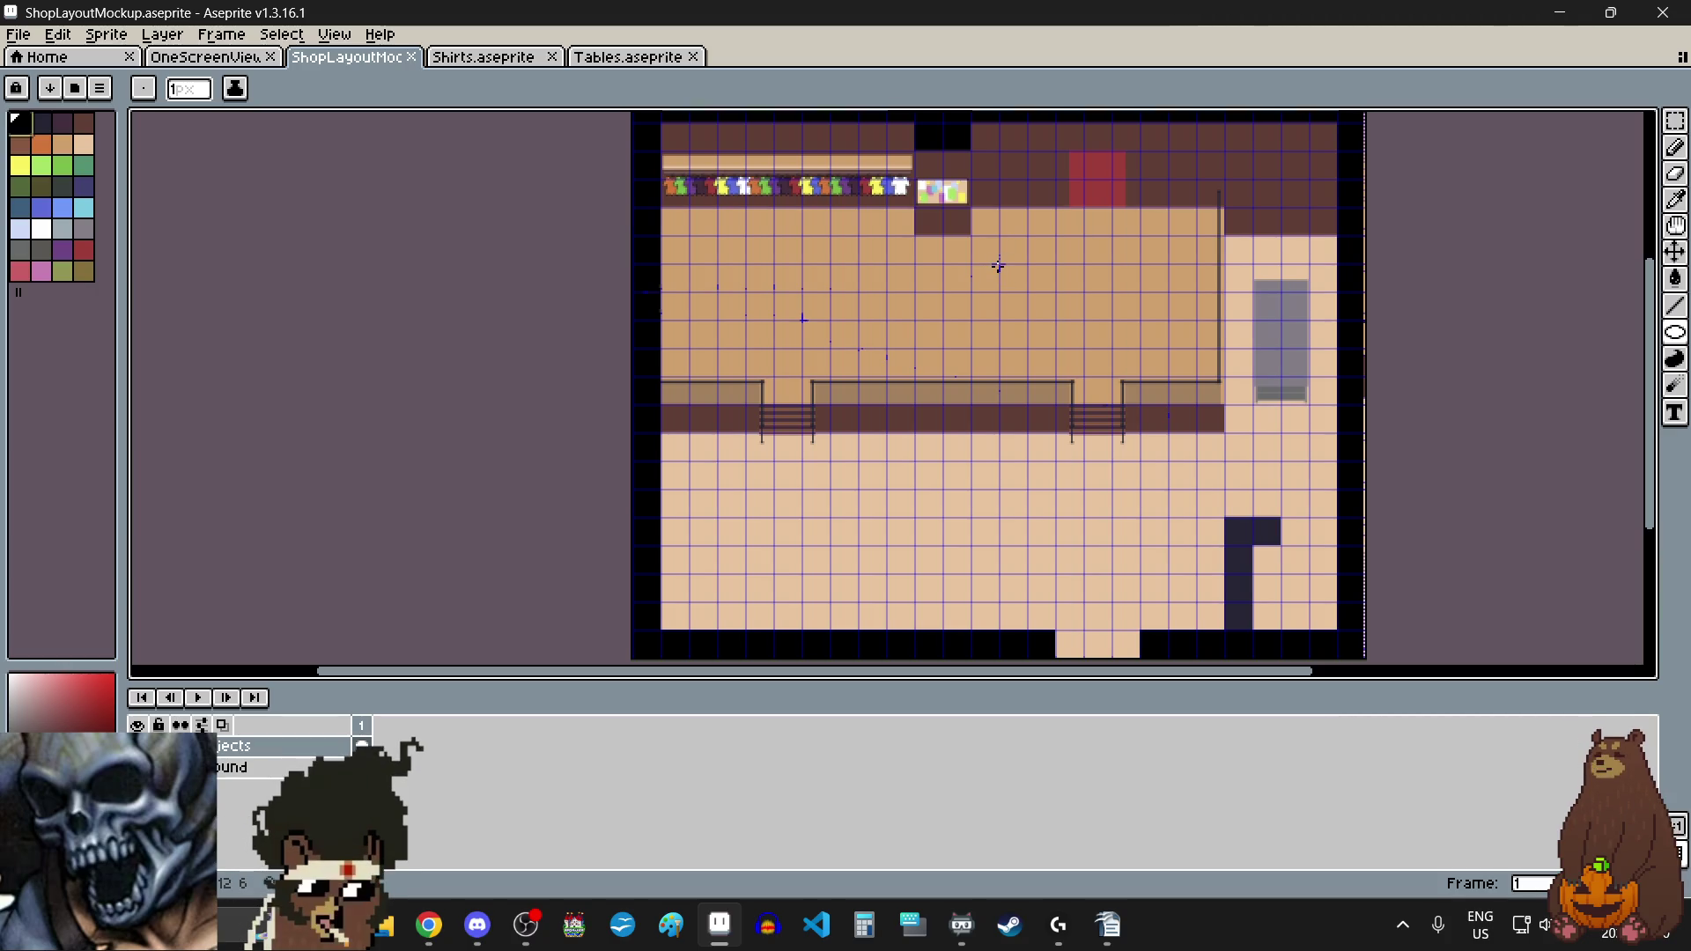
pyautogui.hotkey('alt', 'Tab')
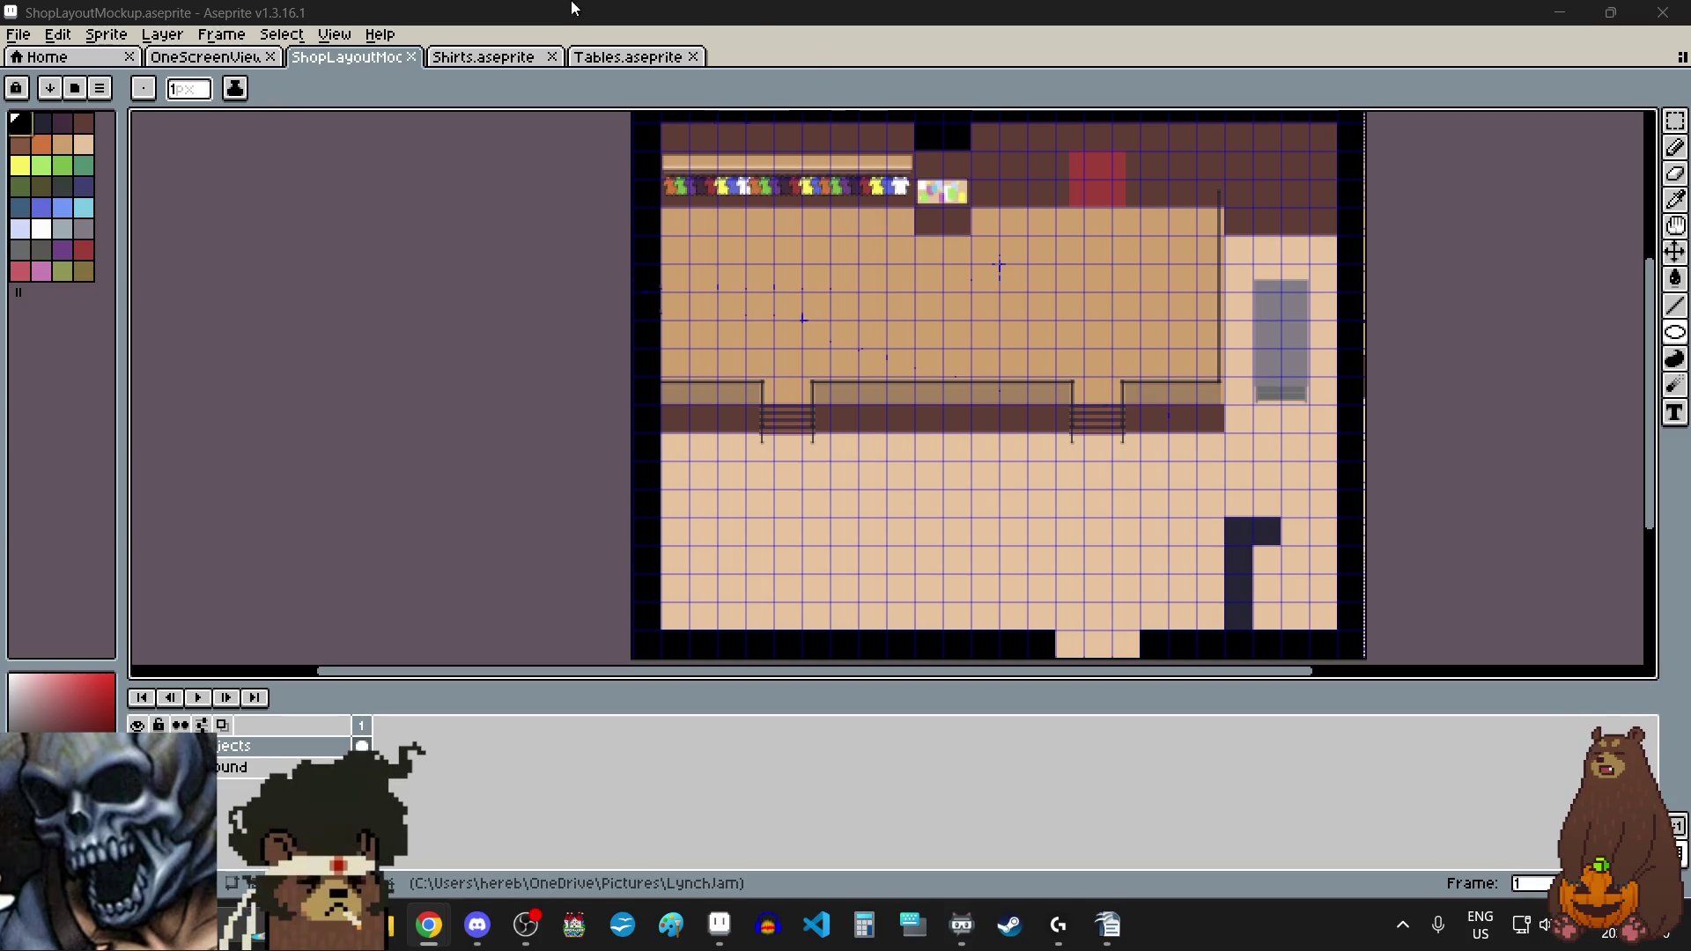
pyautogui.click(520, 56)
pyautogui.click(616, 58)
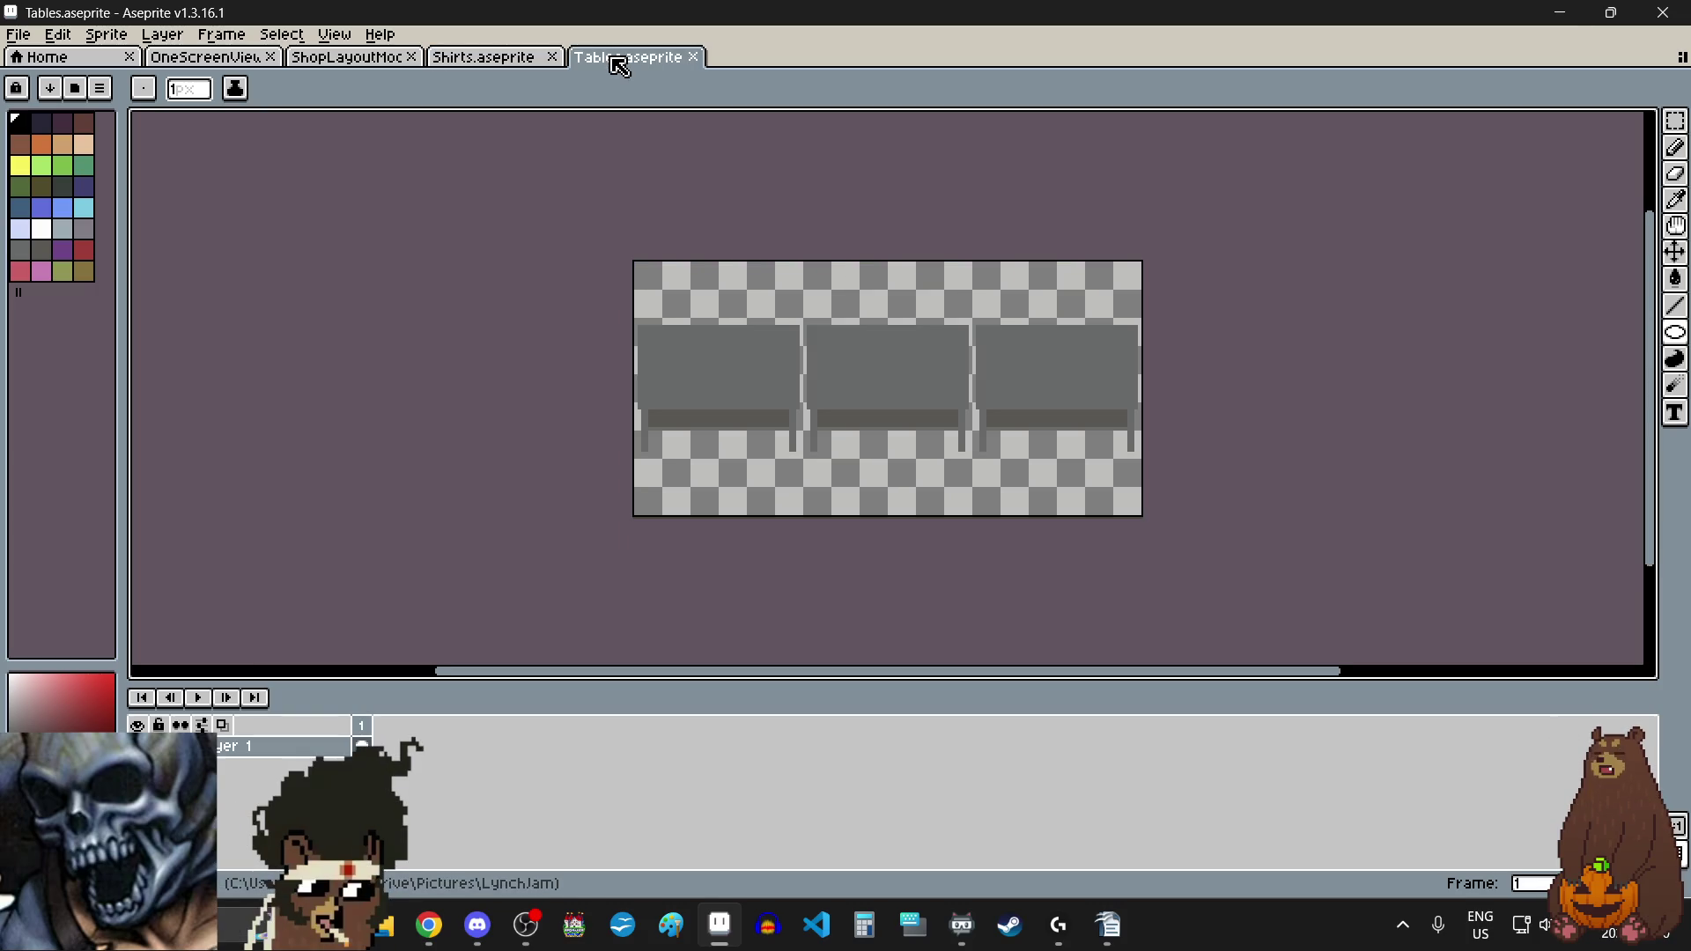
pyautogui.scroll(3, 336, 58)
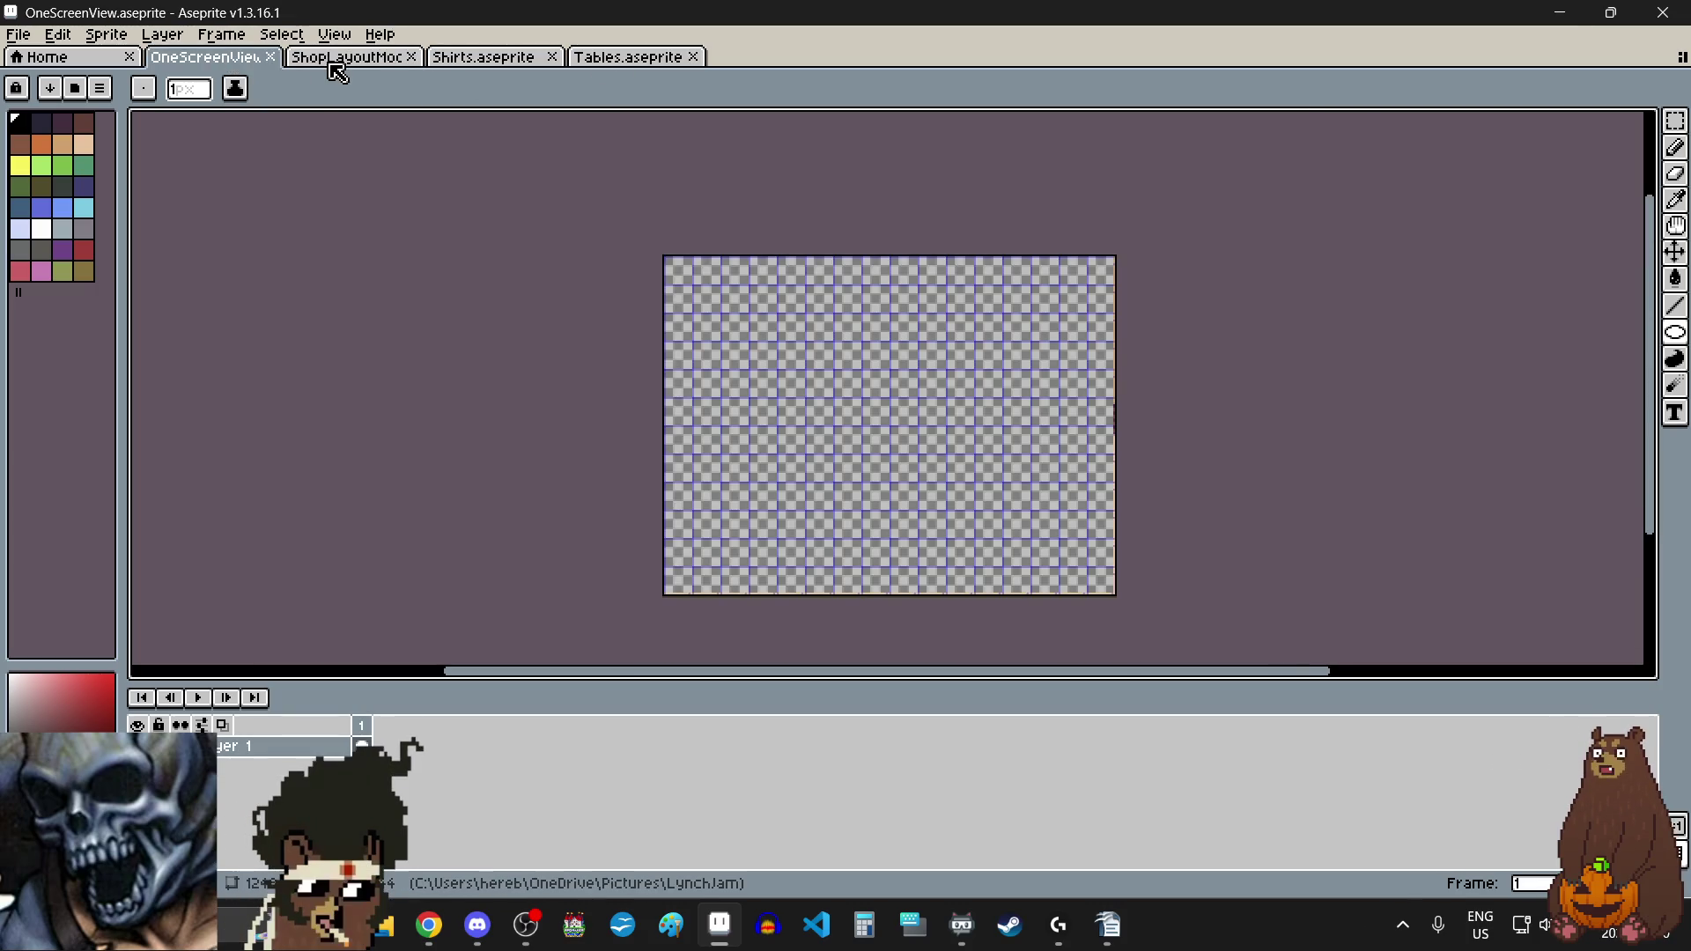
pyautogui.scroll(-1, 336, 58)
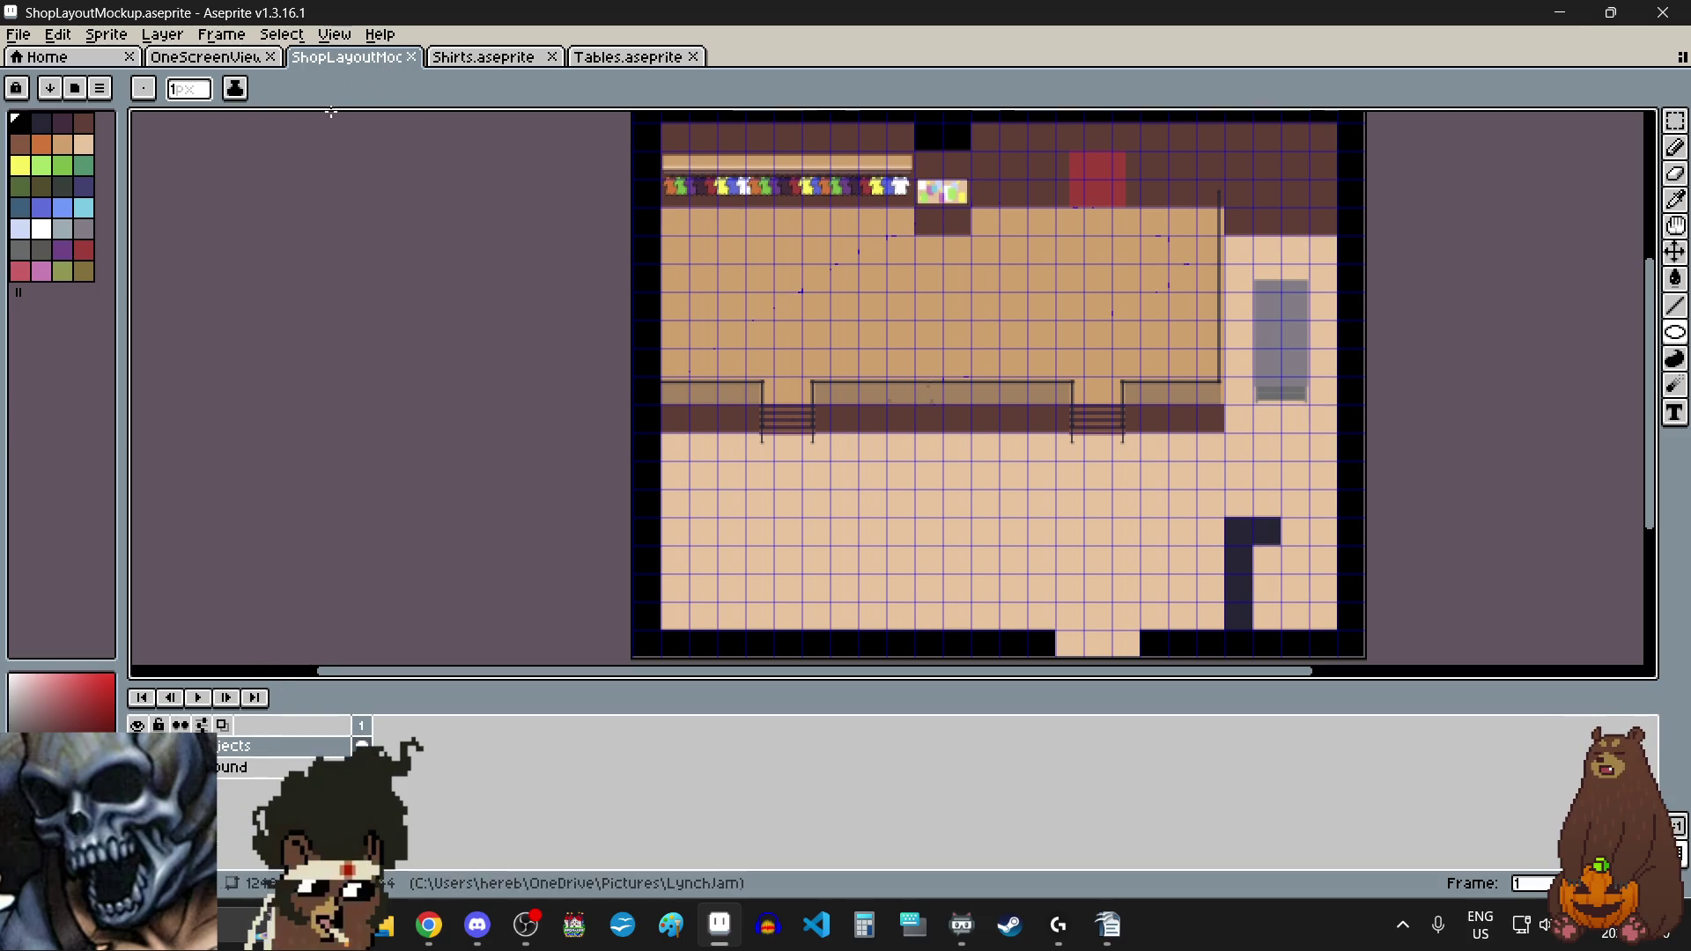
pyautogui.rightClick(275, 745)
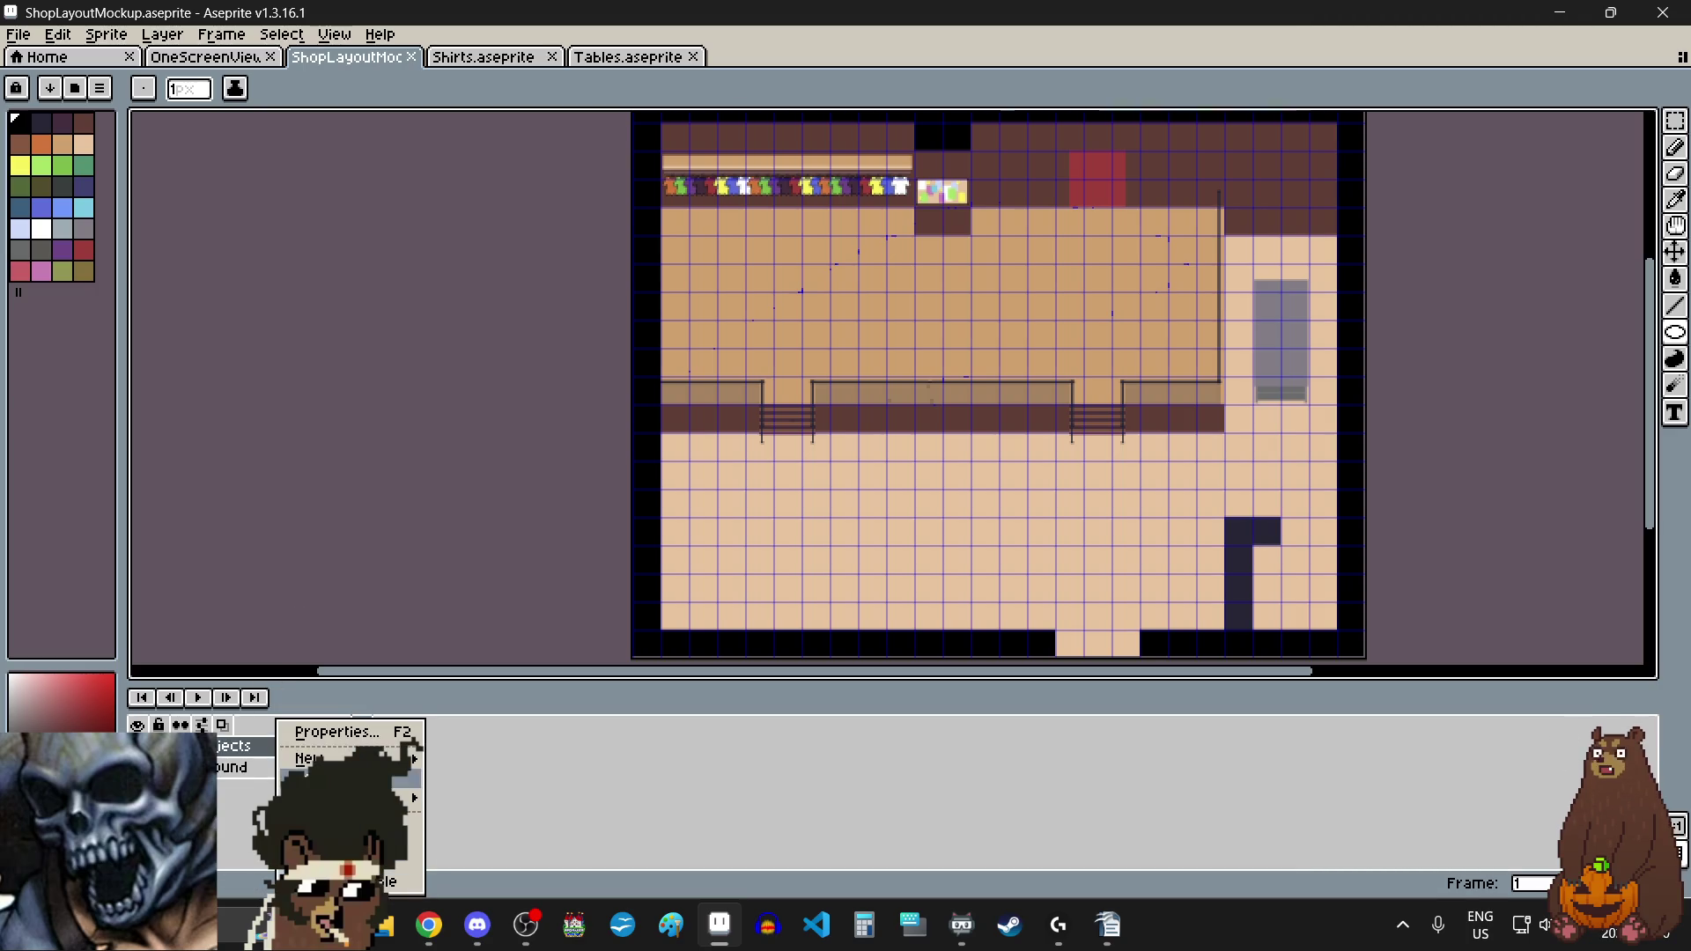
# Step: Add a new layer directly above Objects and rename it 'Theory'
pyautogui.moveTo(308, 758)
pyautogui.click(458, 755)
pyautogui.rightClick(265, 746)
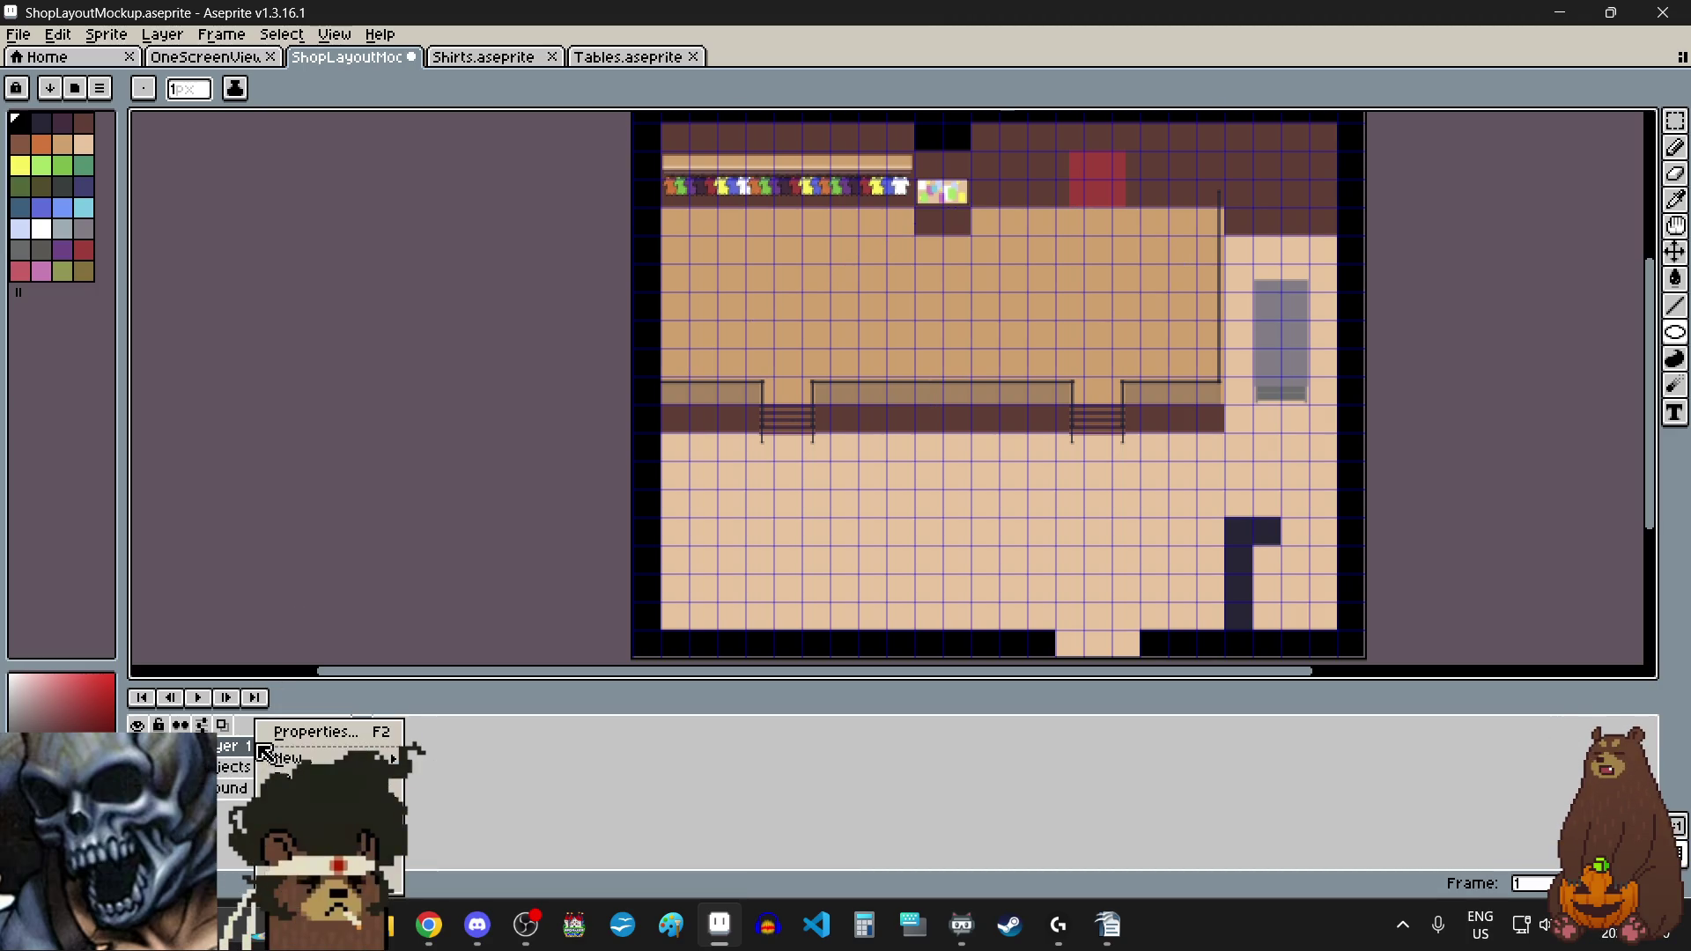
pyautogui.click(326, 730)
pyautogui.write('Theo')
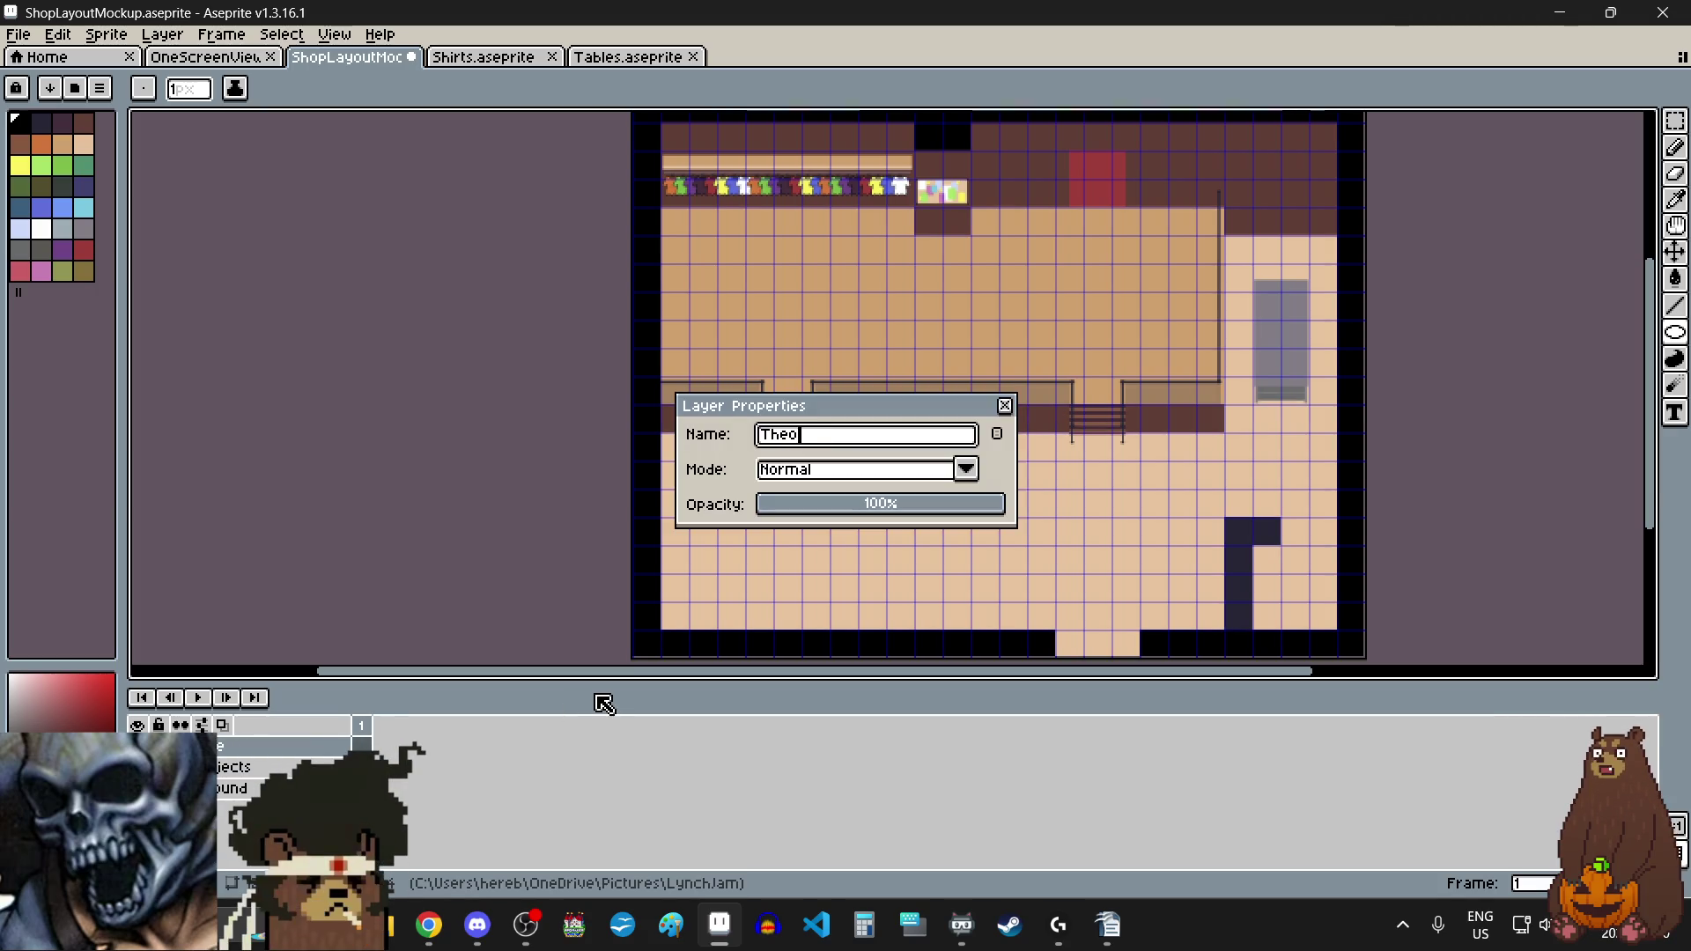
pyautogui.write('y')
pyautogui.press('Return')
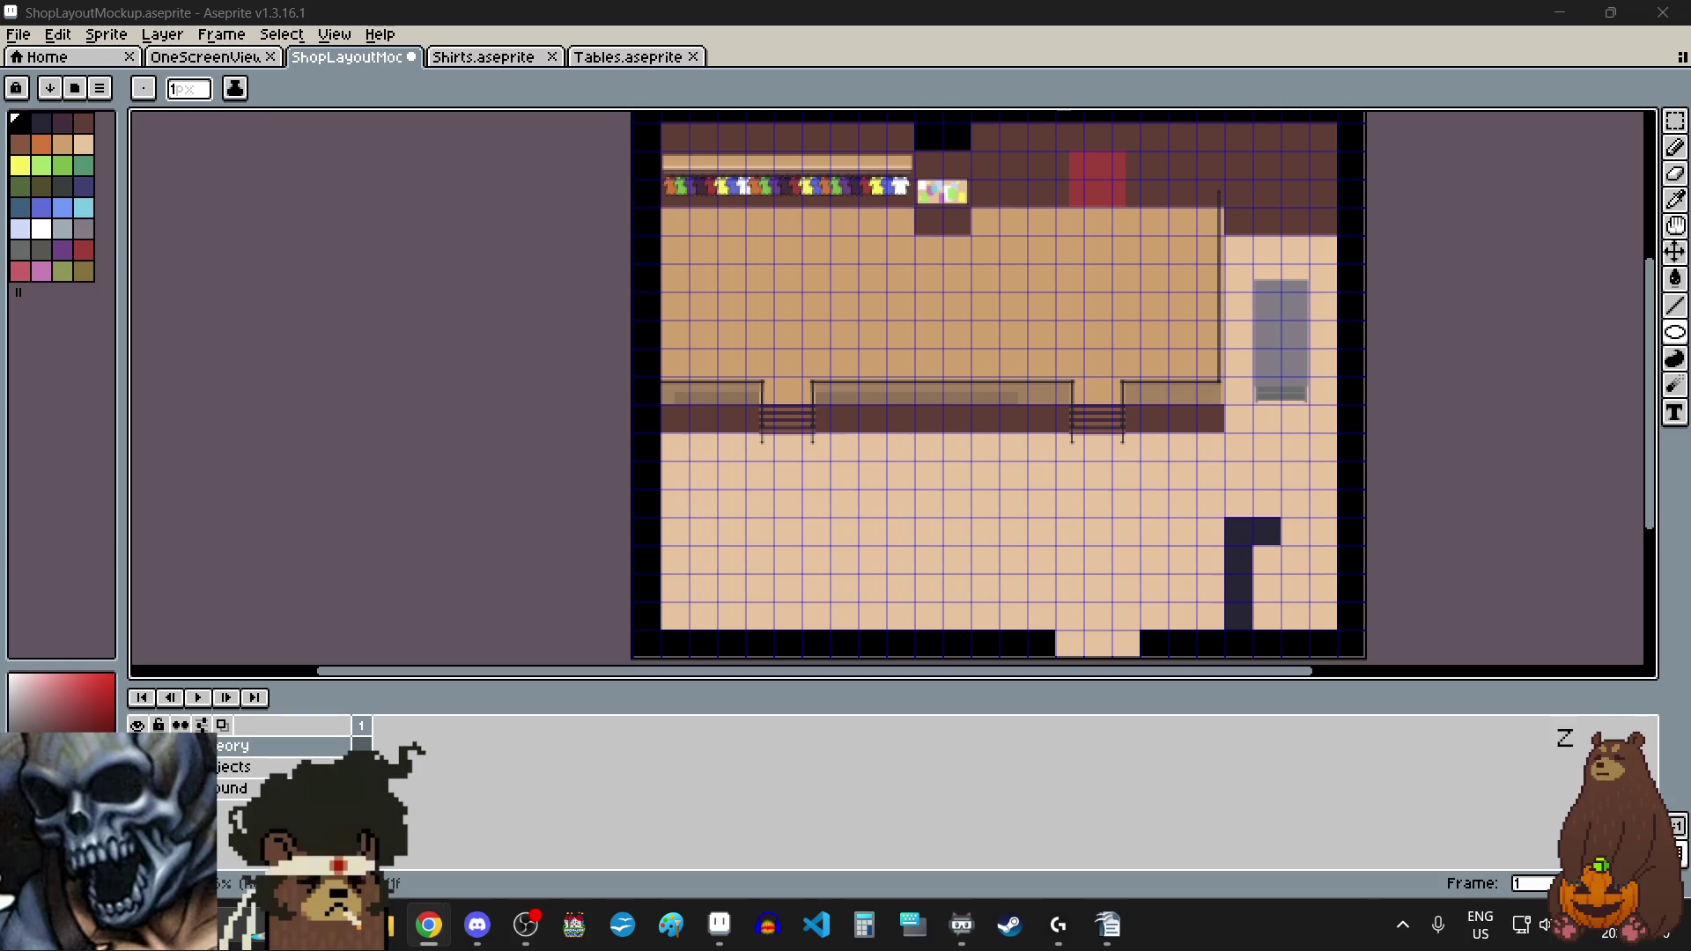
pyautogui.click(478, 925)
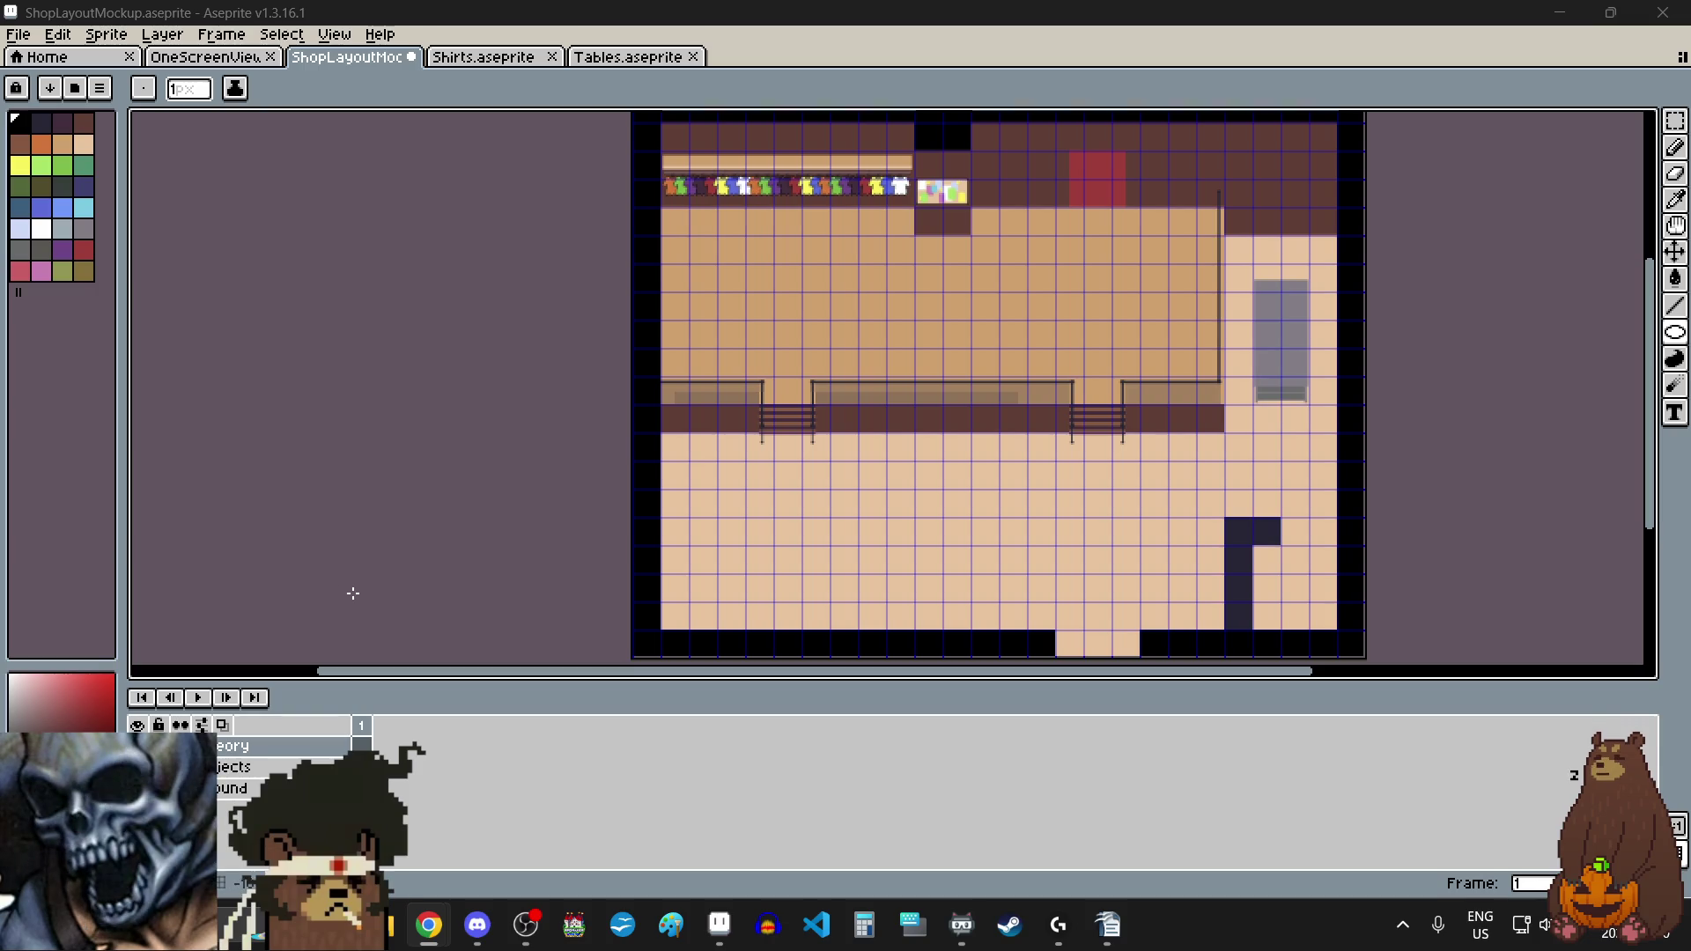
# Step: Zoom in and switch to the Rectangle tool from the shape tools
pyautogui.scroll(1, 715, 176)
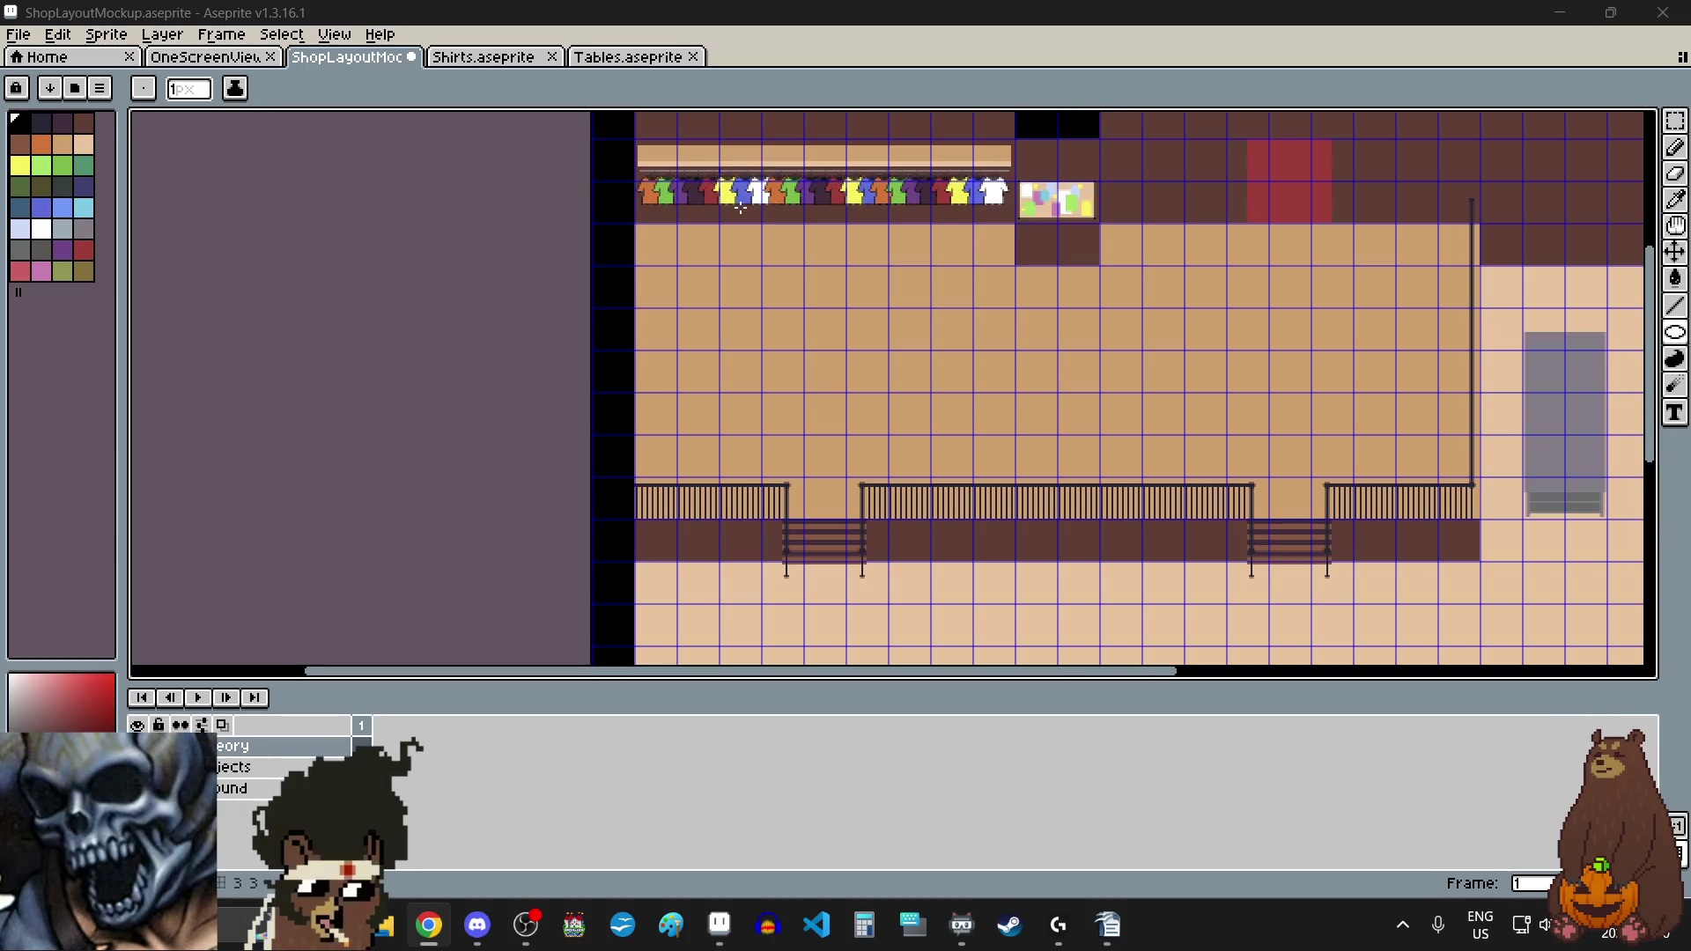
pyautogui.scroll(1, 742, 207)
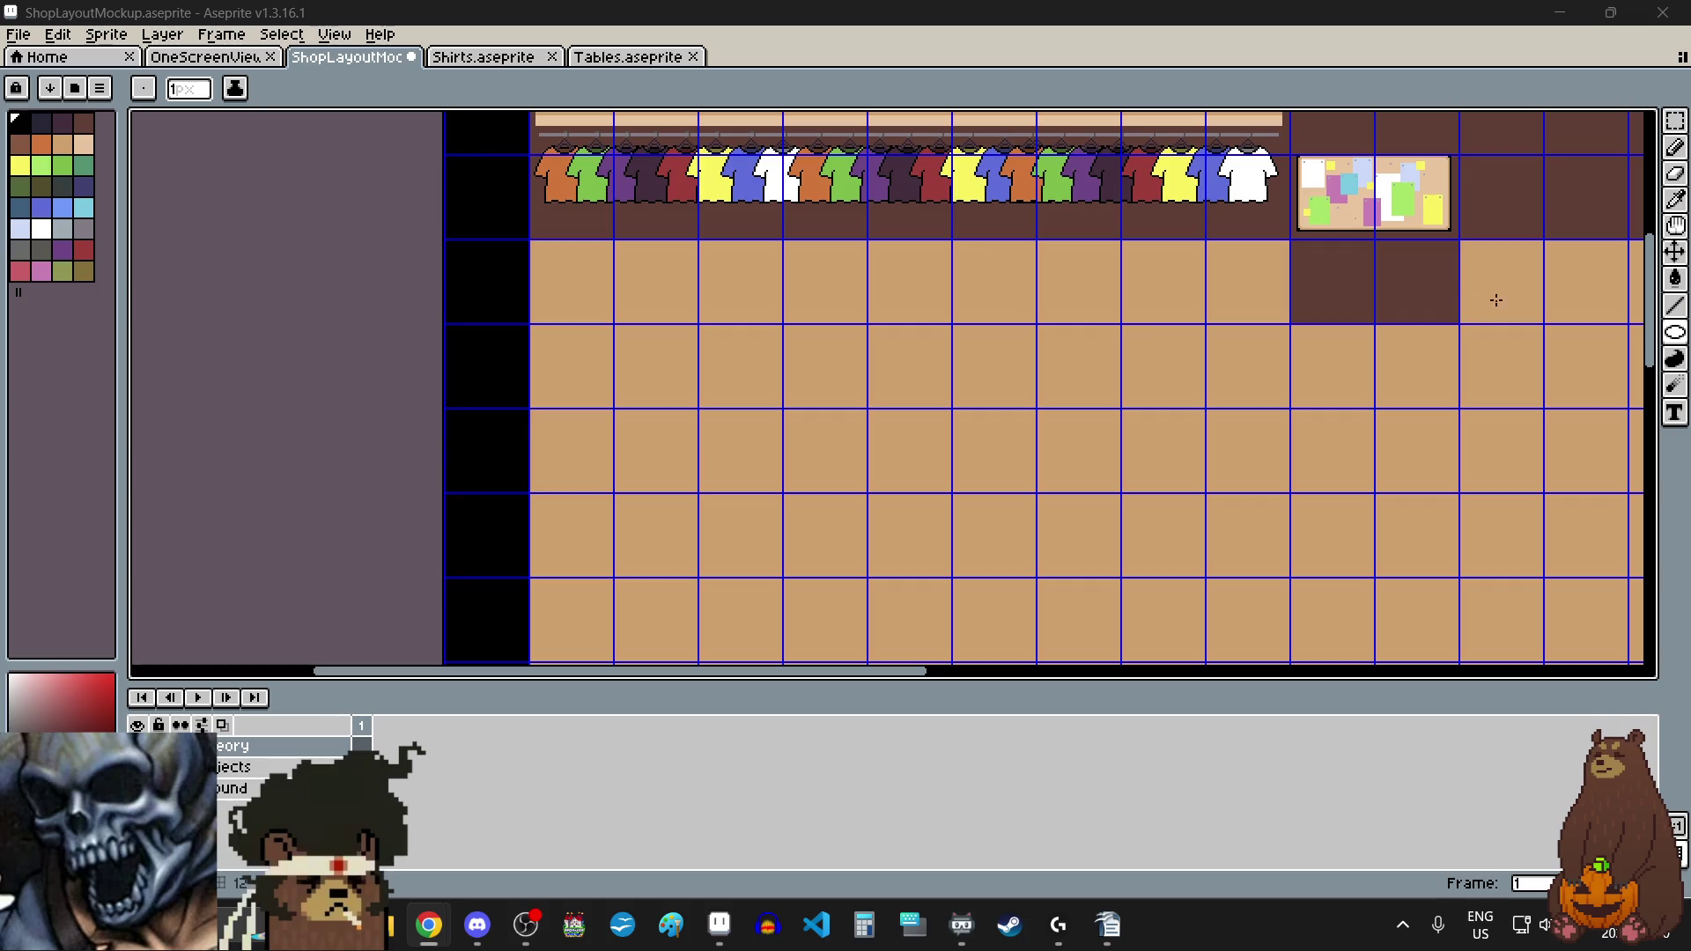
pyautogui.click(1675, 333)
pyautogui.click(1571, 333)
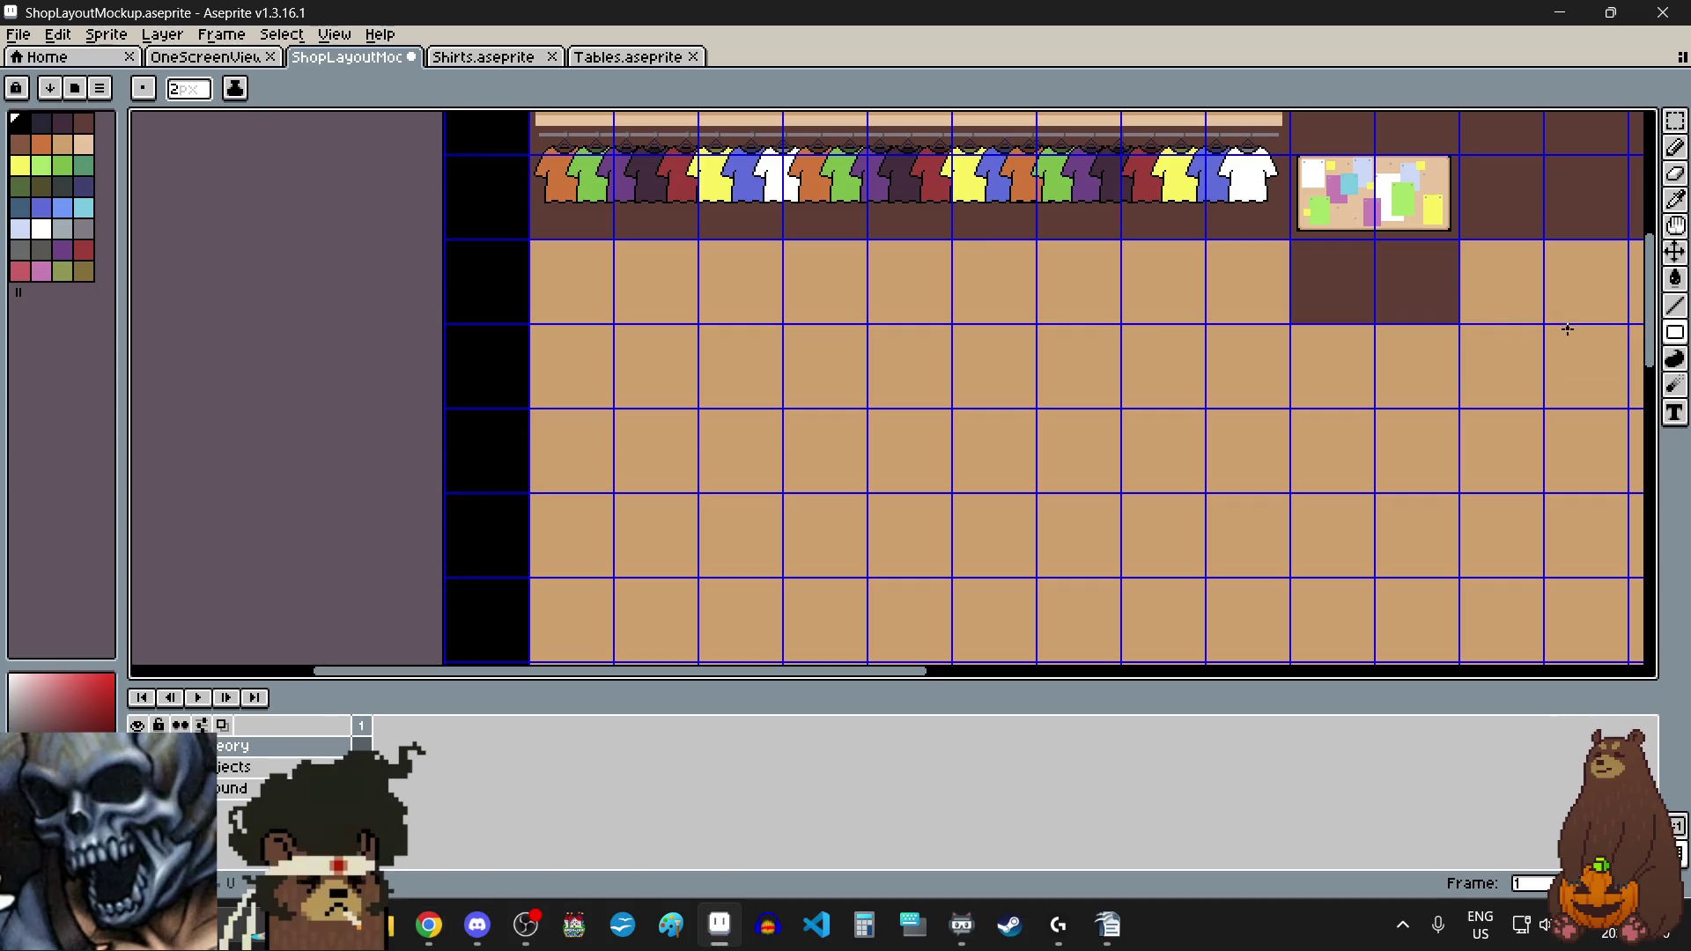
# Step: Draw a tall rectangular table outline on the floor below the shirt rack
pyautogui.scroll(-3, 723, 402)
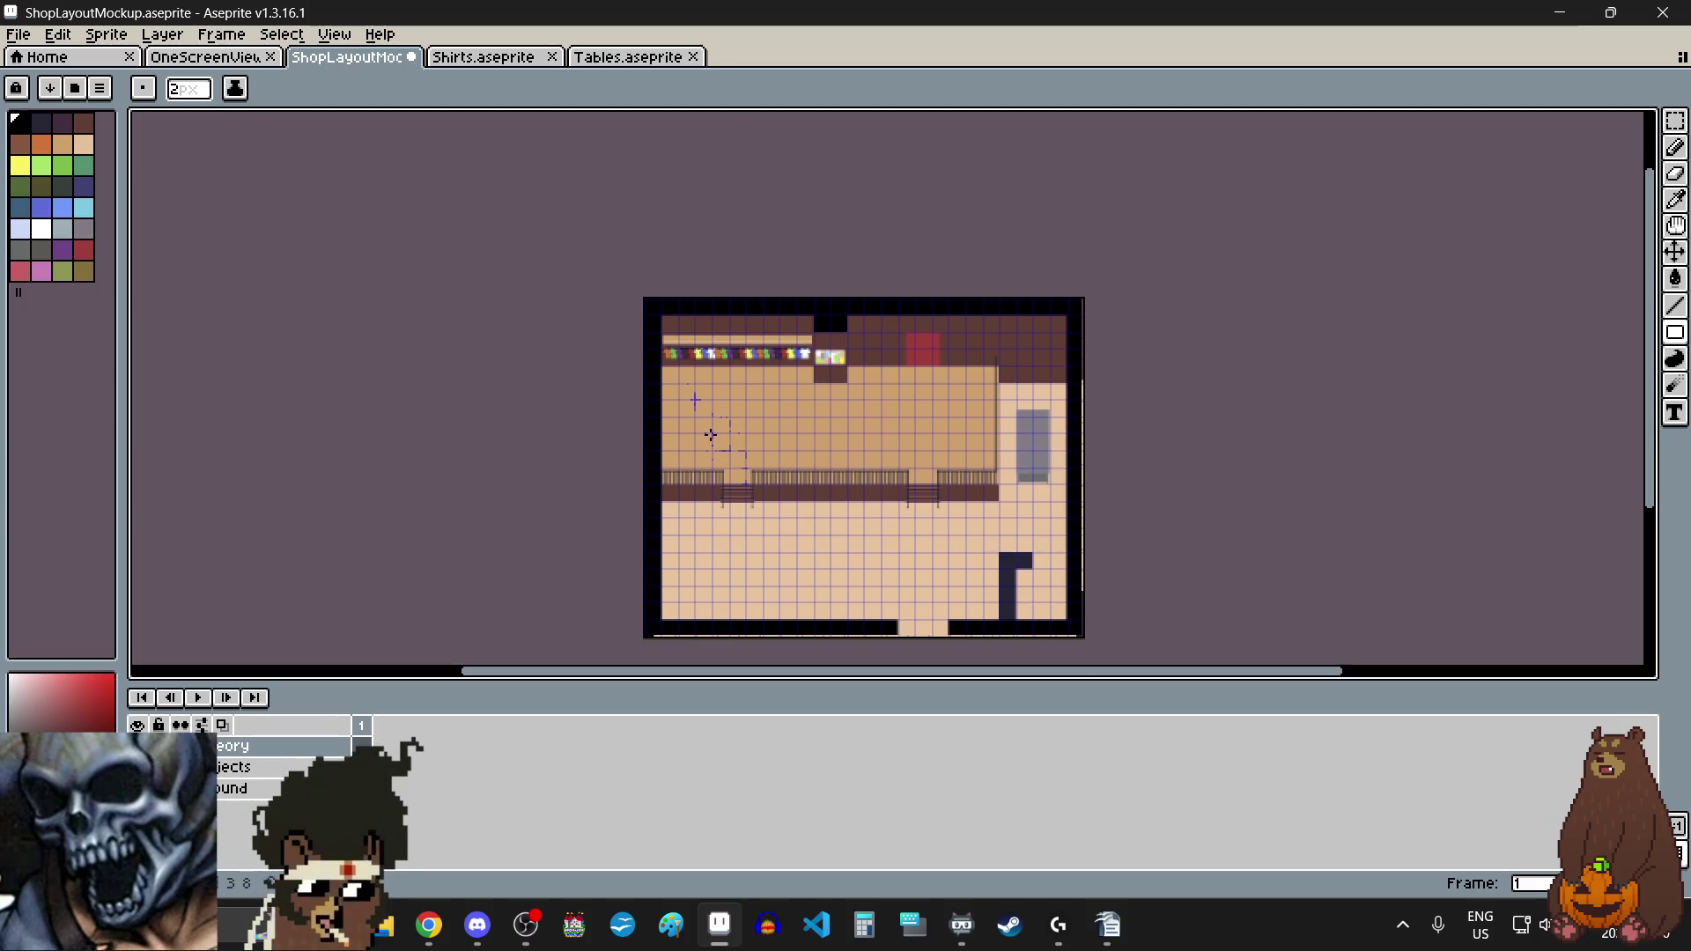
pyautogui.scroll(1, 701, 394)
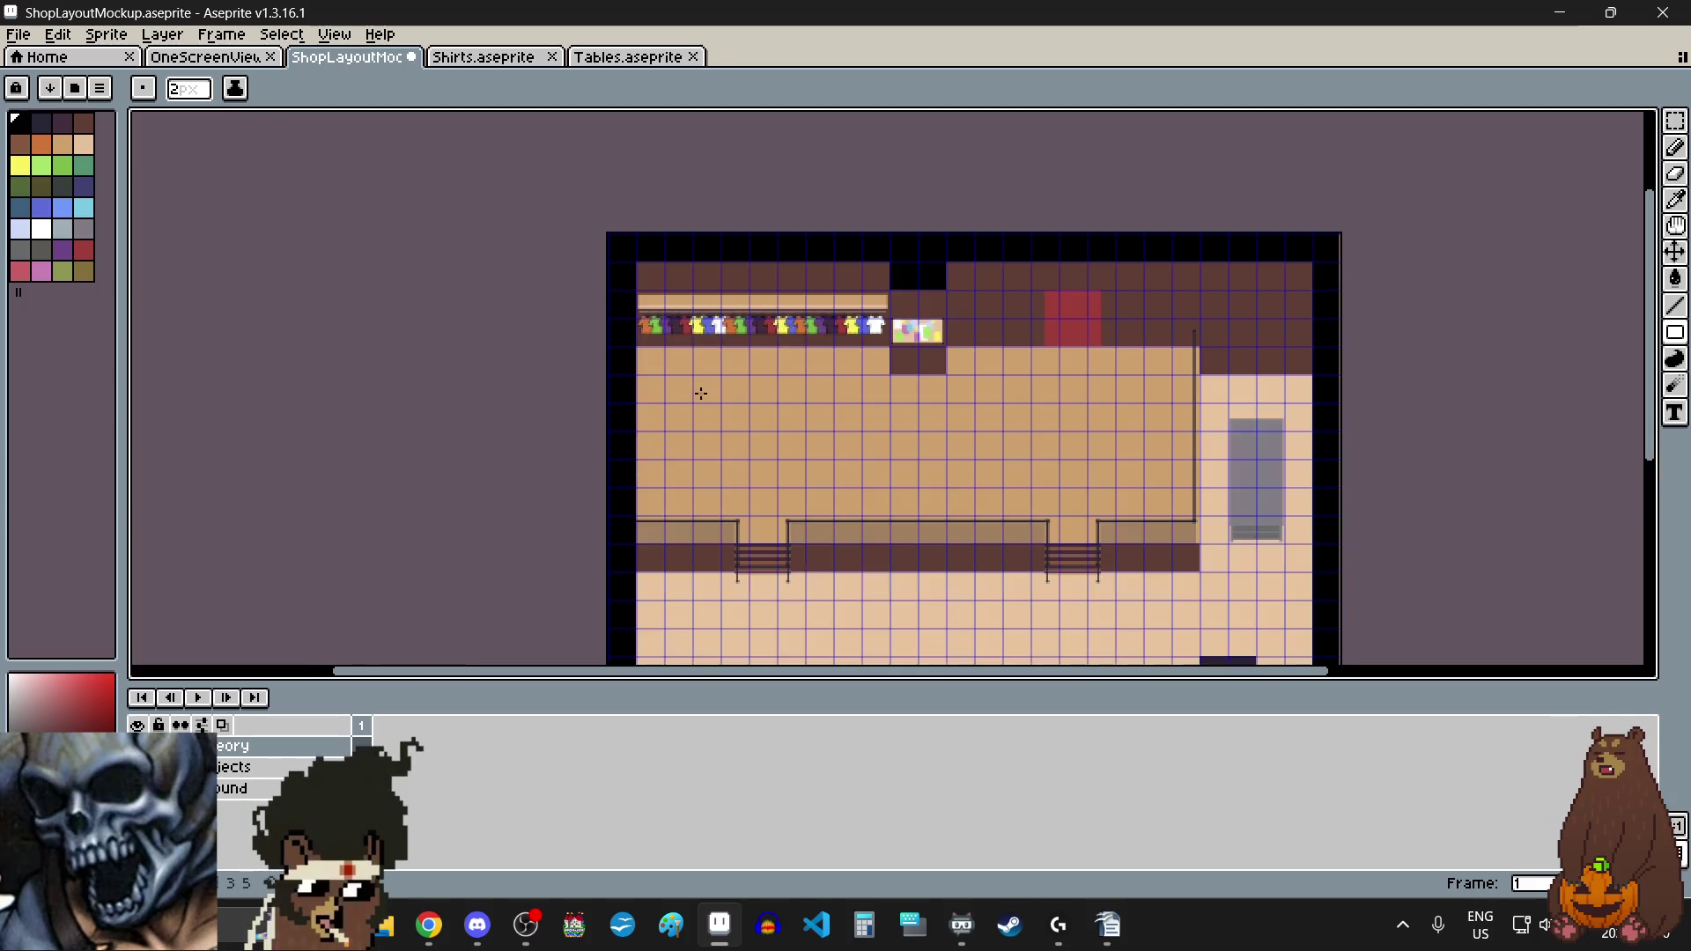
pyautogui.scroll(2, 701, 394)
pyautogui.scroll(-1, 698, 389)
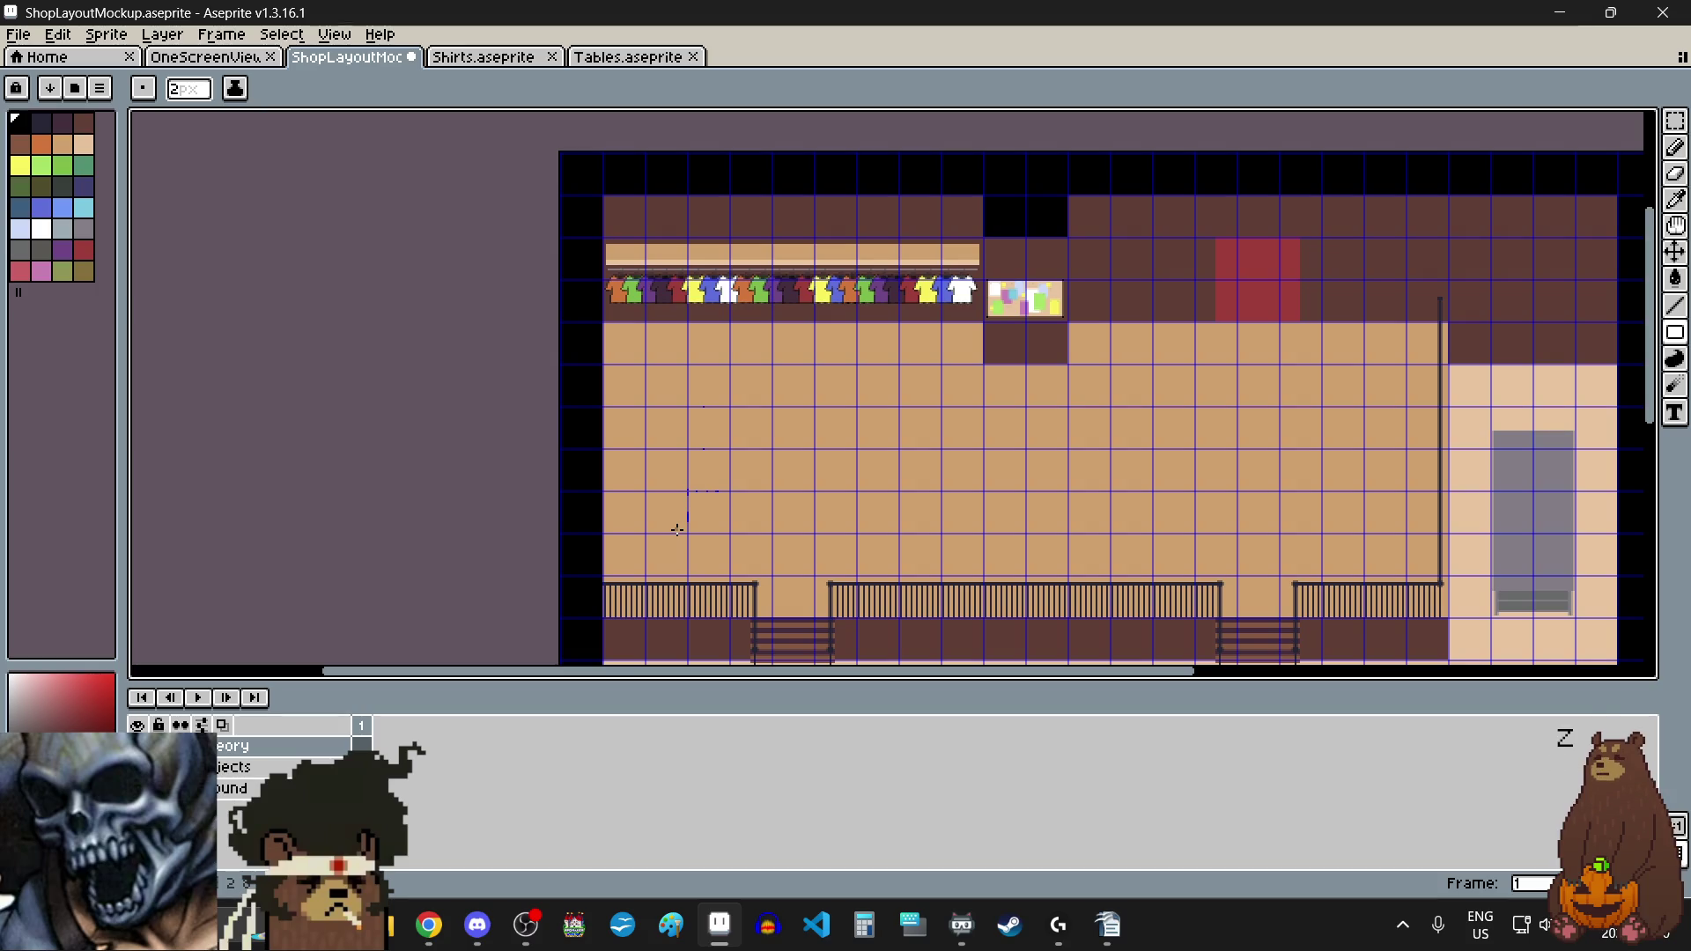
pyautogui.scroll(5, 676, 529)
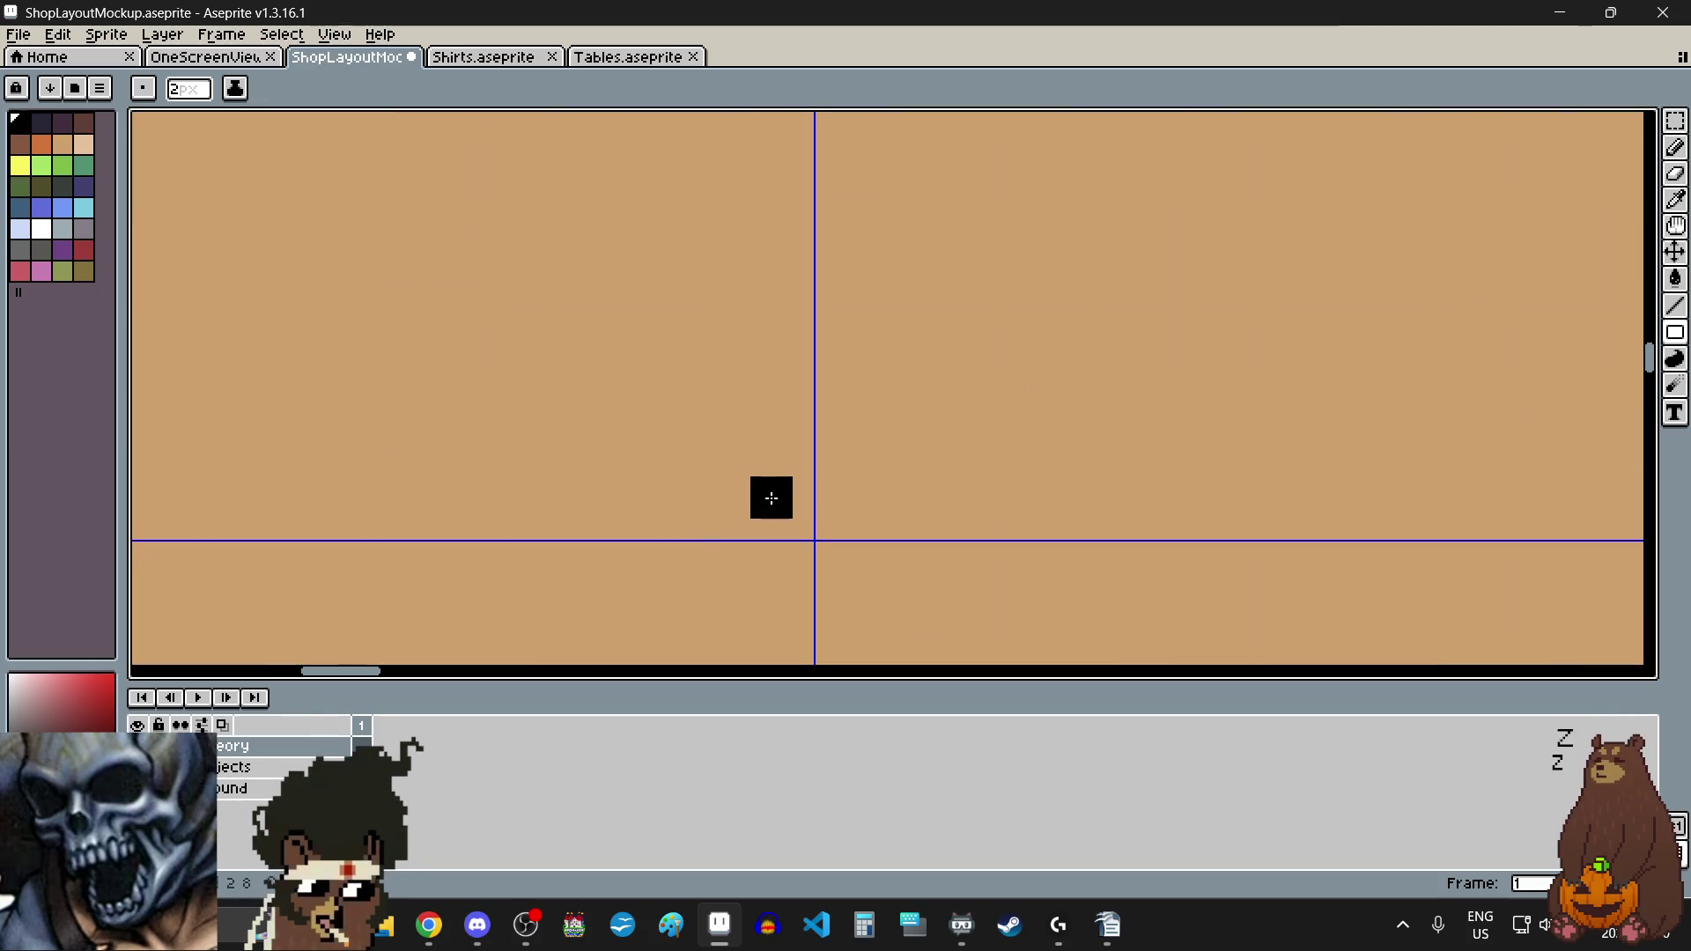
pyautogui.scroll(-5, 753, 488)
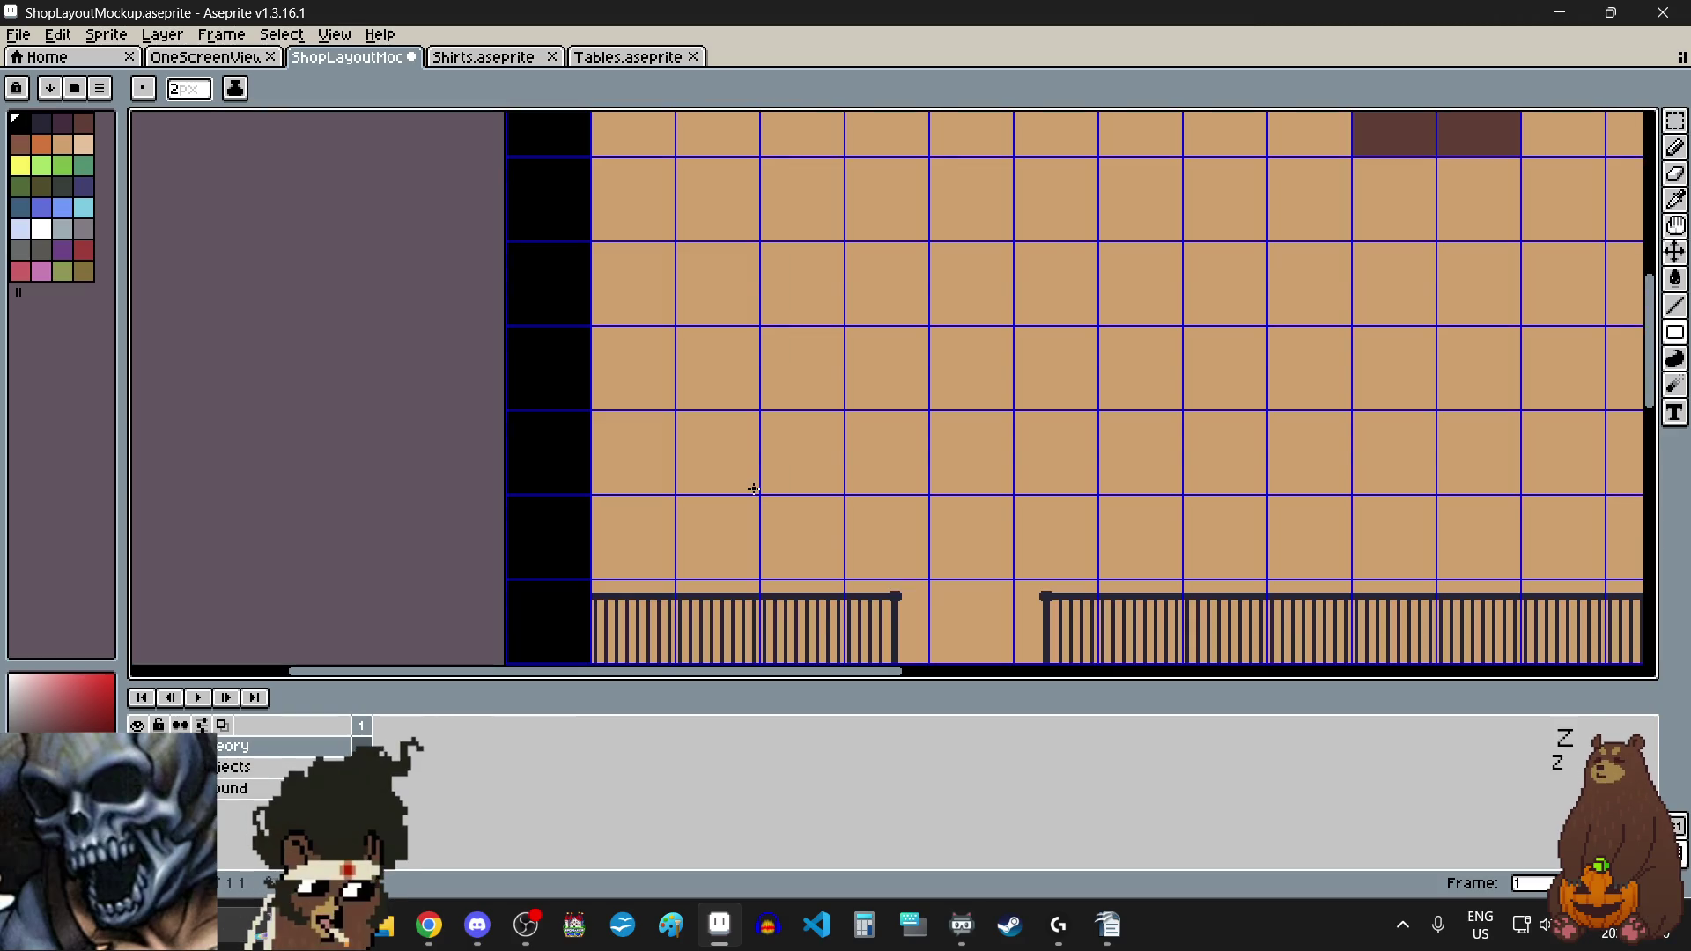
pyautogui.moveTo(753, 489)
pyautogui.mouseDown()
pyautogui.moveTo(722, 310)
pyautogui.moveTo(692, 327)
pyautogui.moveTo(722, 346)
pyautogui.mouseUp()
# Step: Select the table outline and copy it to its right, aligned to the grid
pyautogui.scroll(5, 723, 310)
pyautogui.scroll(-5, 722, 346)
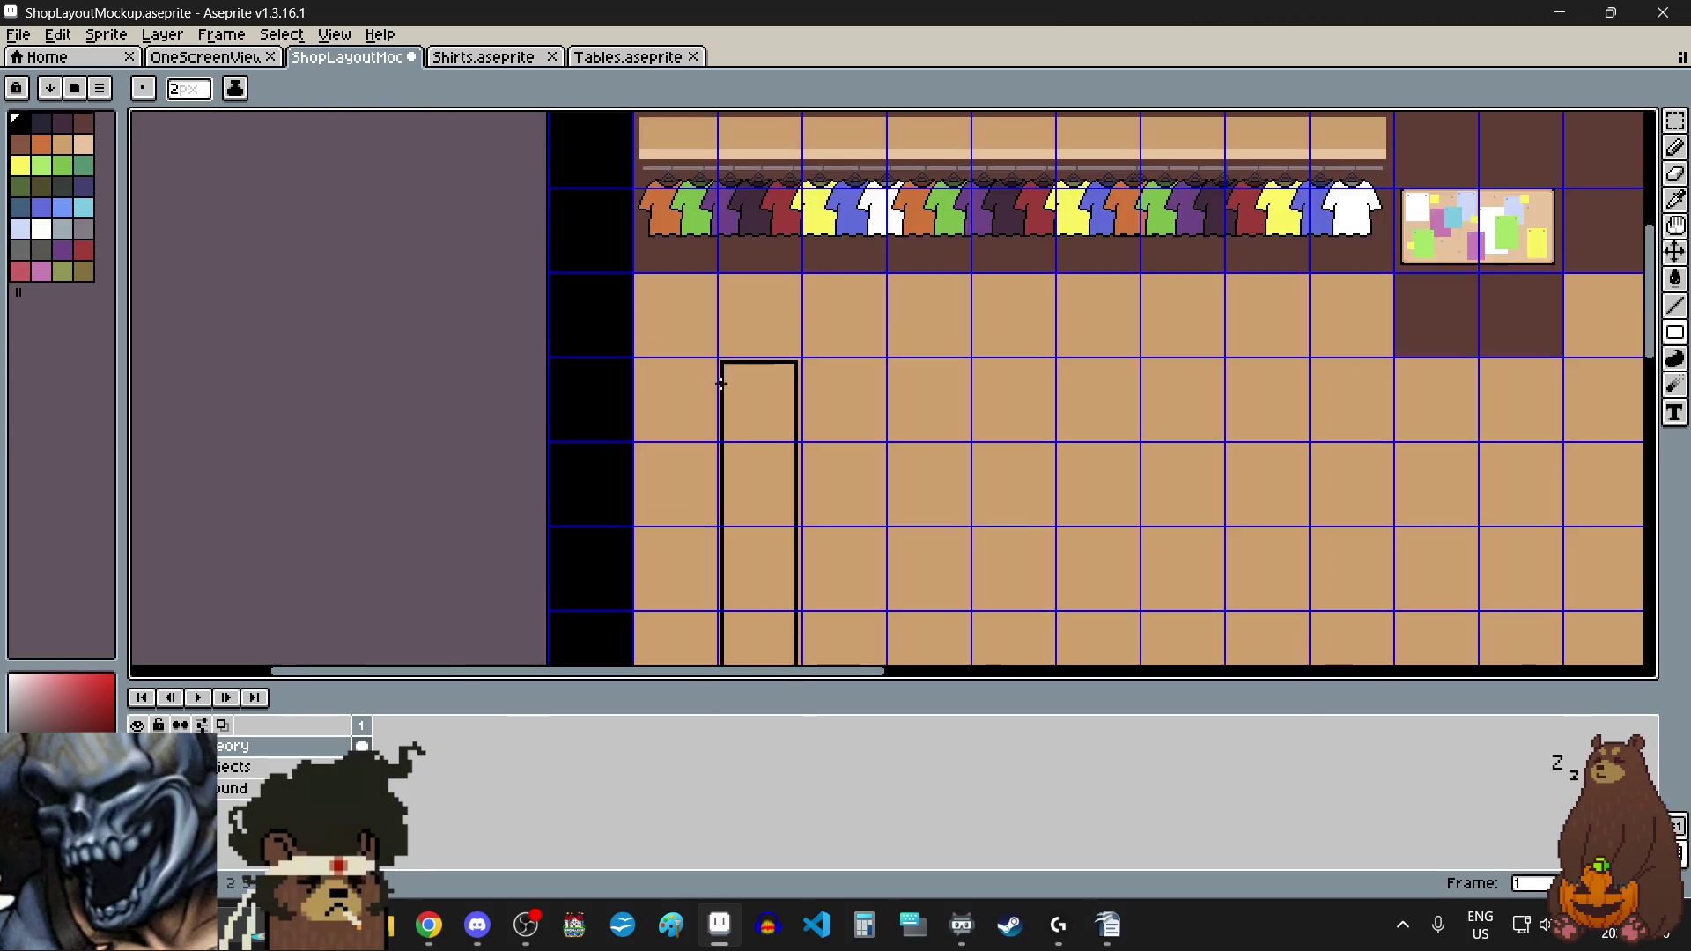
pyautogui.scroll(1, 738, 413)
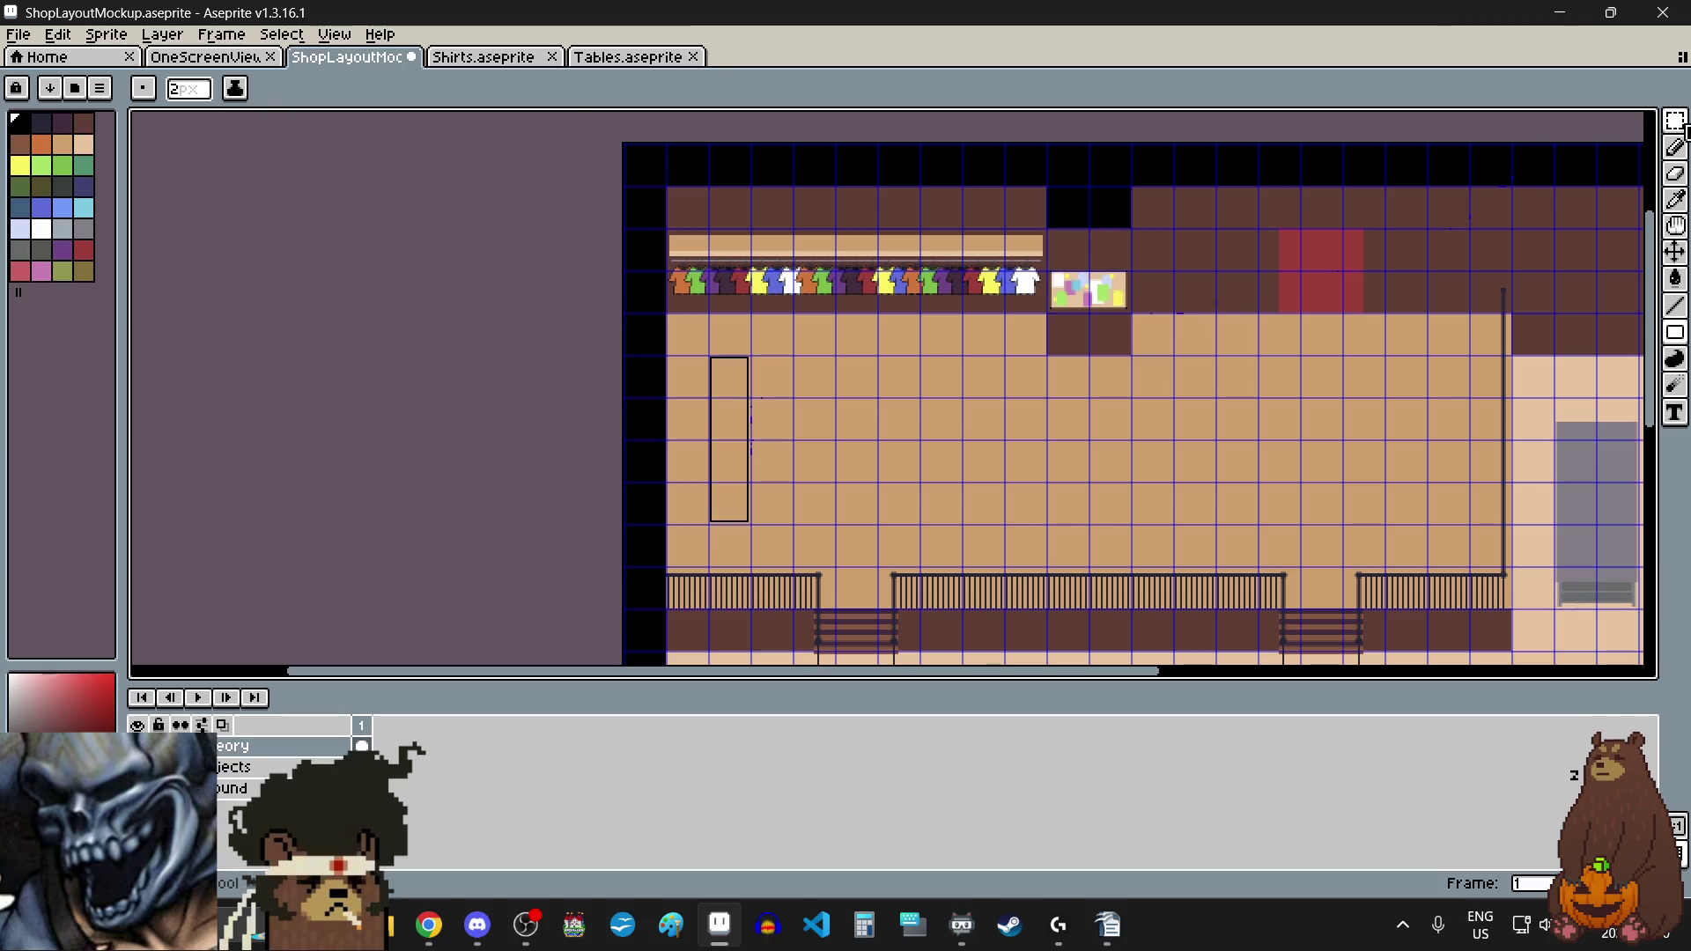
pyautogui.click(1675, 121)
pyautogui.scroll(5, 714, 359)
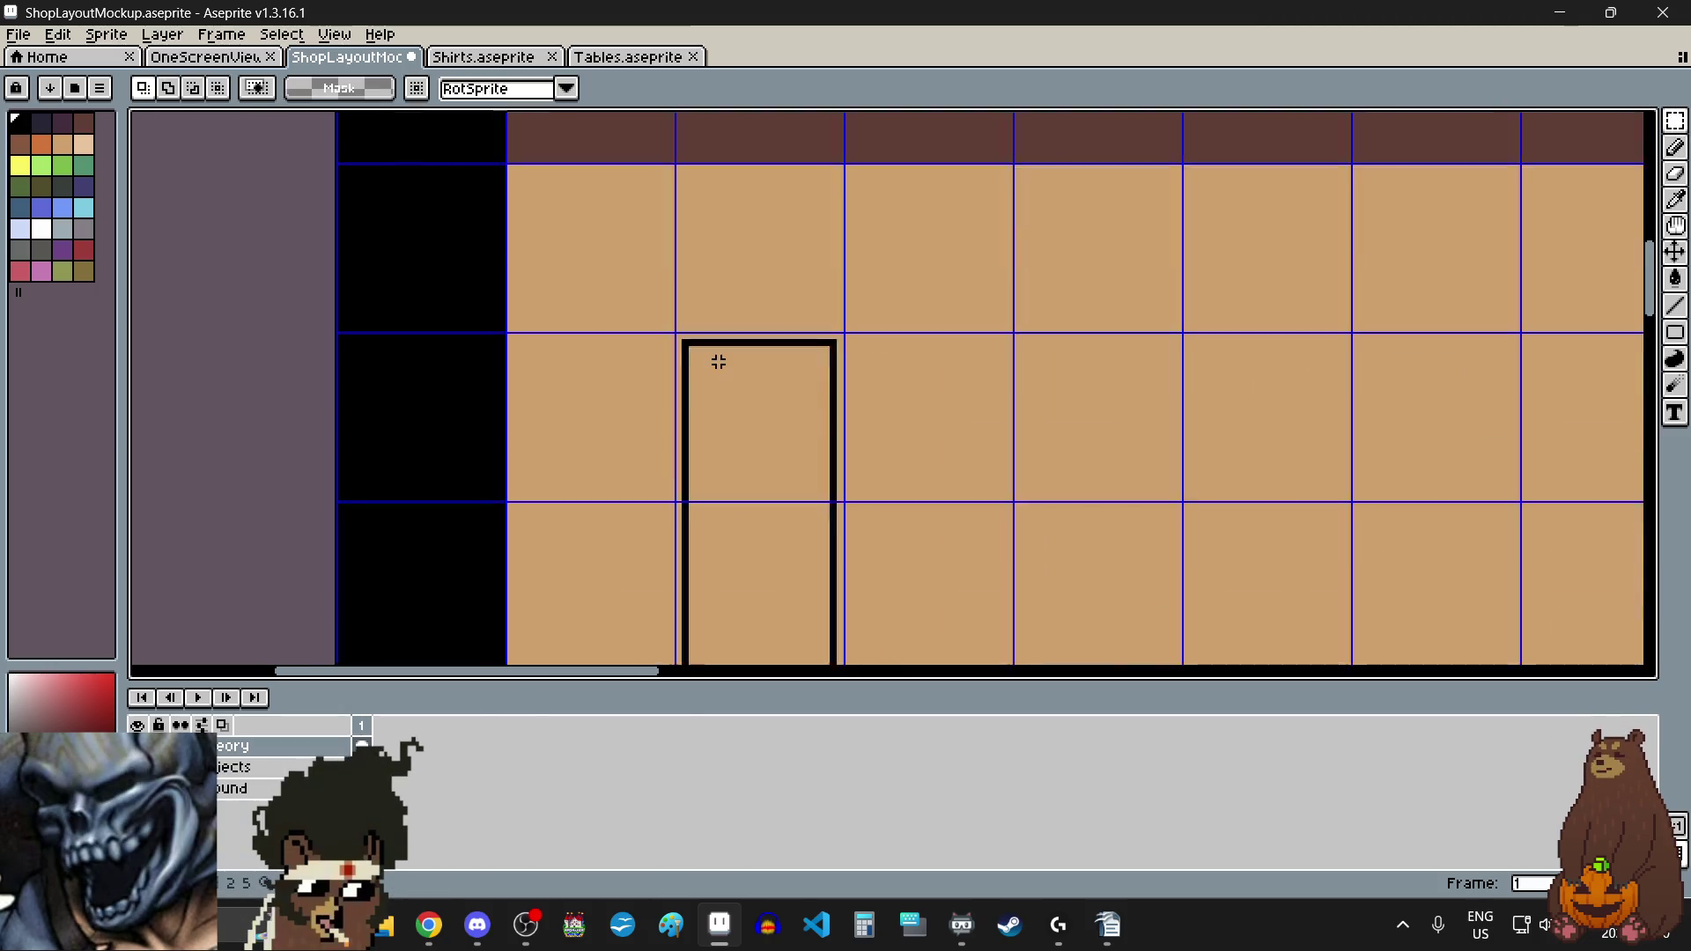
pyautogui.scroll(-5, 652, 343)
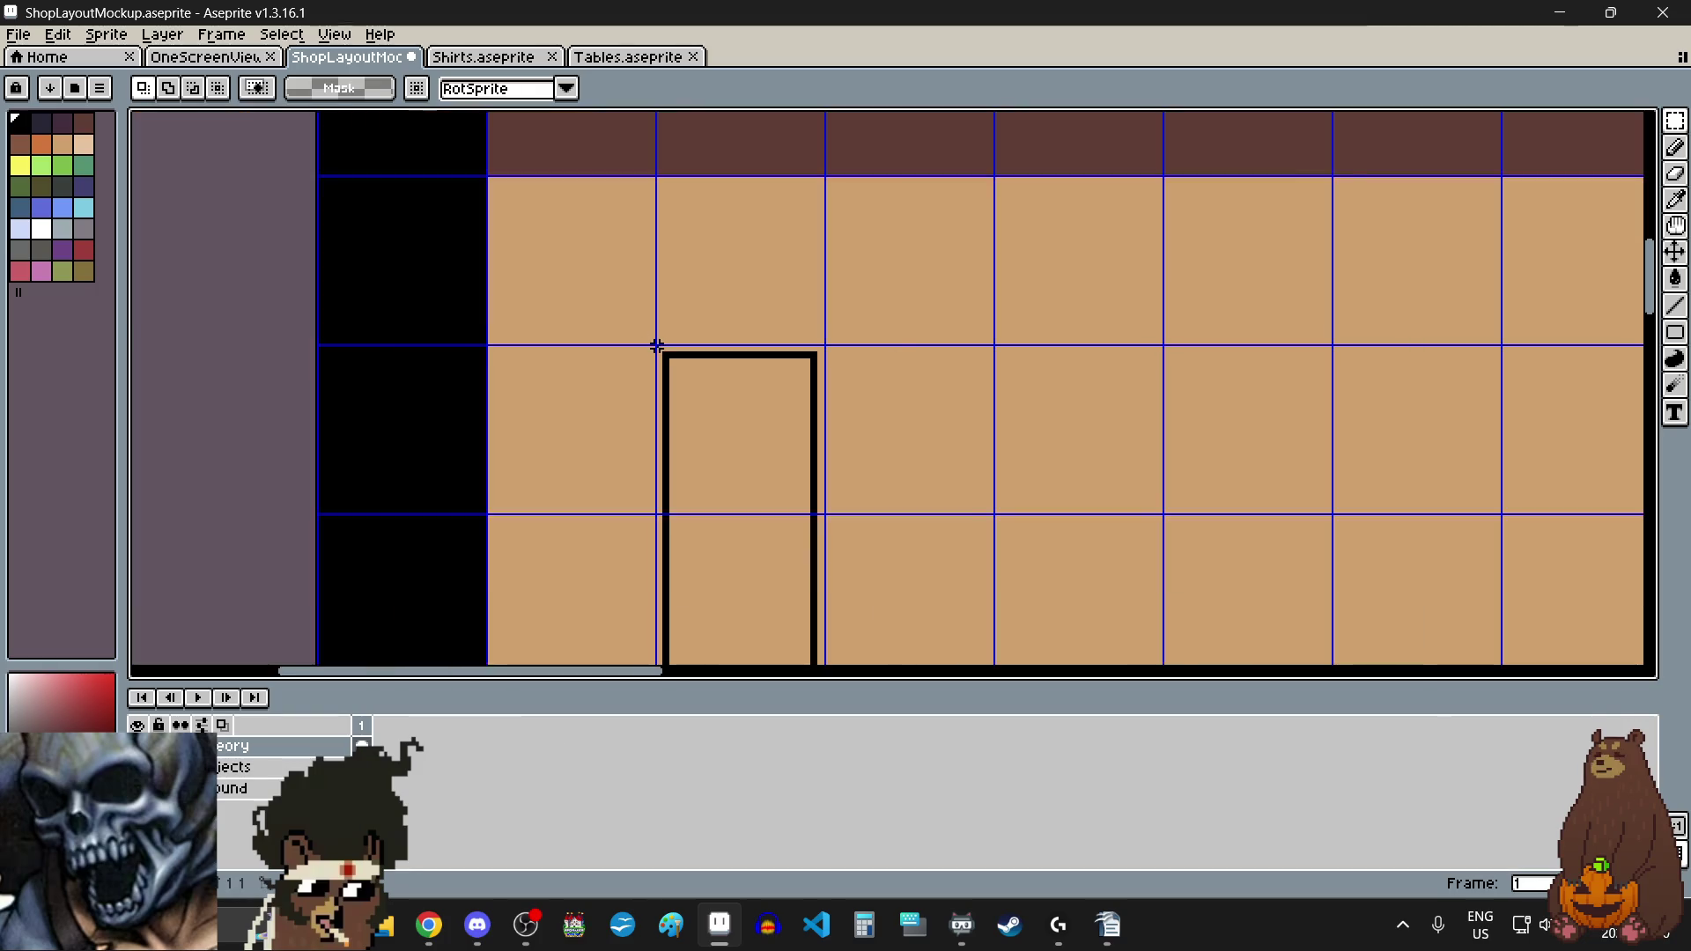
pyautogui.scroll(5, 682, 526)
pyautogui.scroll(2, 859, 264)
pyautogui.moveTo(859, 265)
pyautogui.mouseDown()
pyautogui.moveTo(804, 256)
pyautogui.moveTo(747, 460)
pyautogui.moveTo(767, 499)
pyautogui.moveTo(745, 509)
pyautogui.mouseUp()
pyautogui.scroll(-2, 744, 509)
pyautogui.scroll(-6, 742, 509)
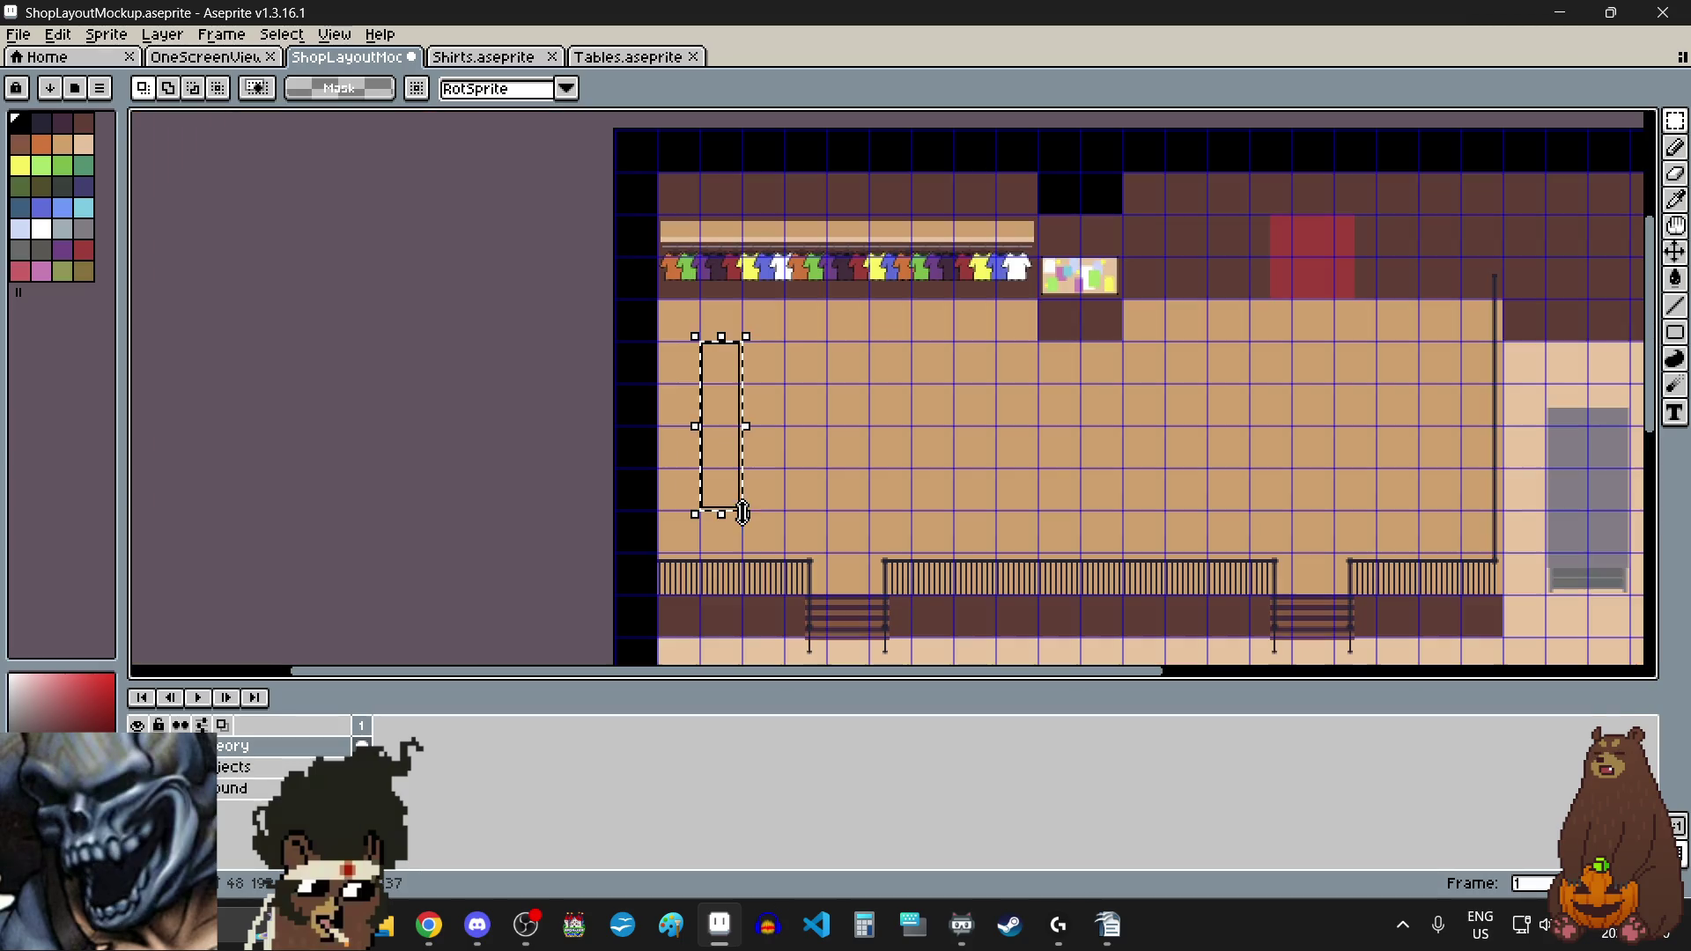
pyautogui.scroll(2, 780, 432)
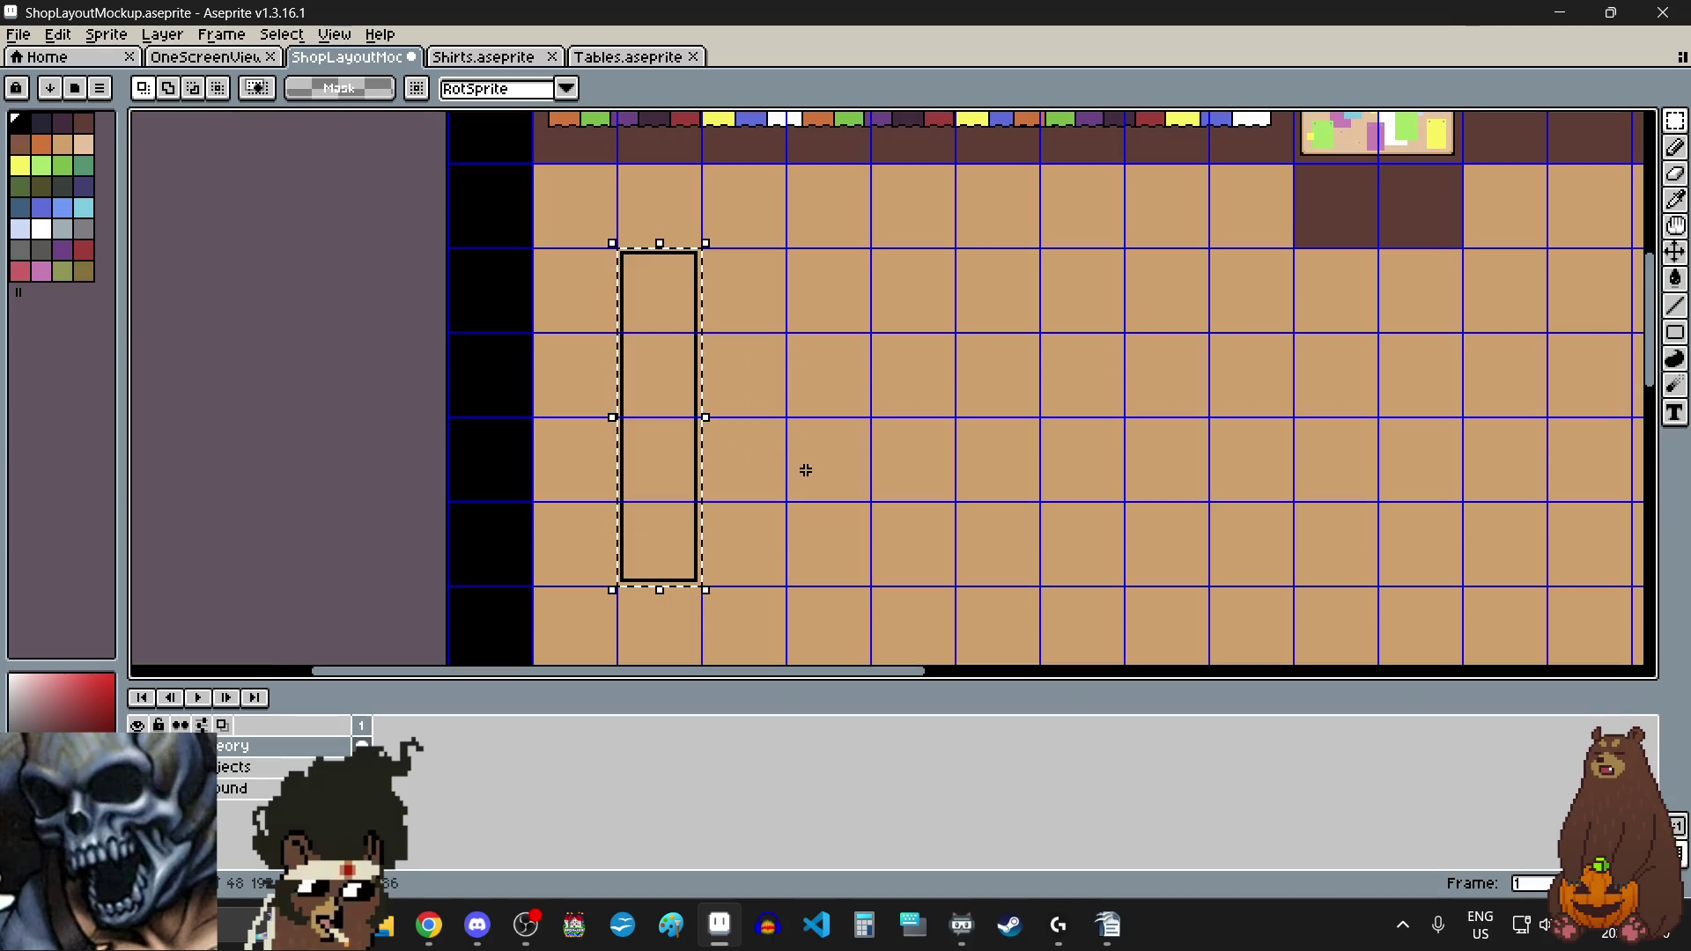
pyautogui.moveTo(653, 423); pyautogui.dragTo(837, 370)
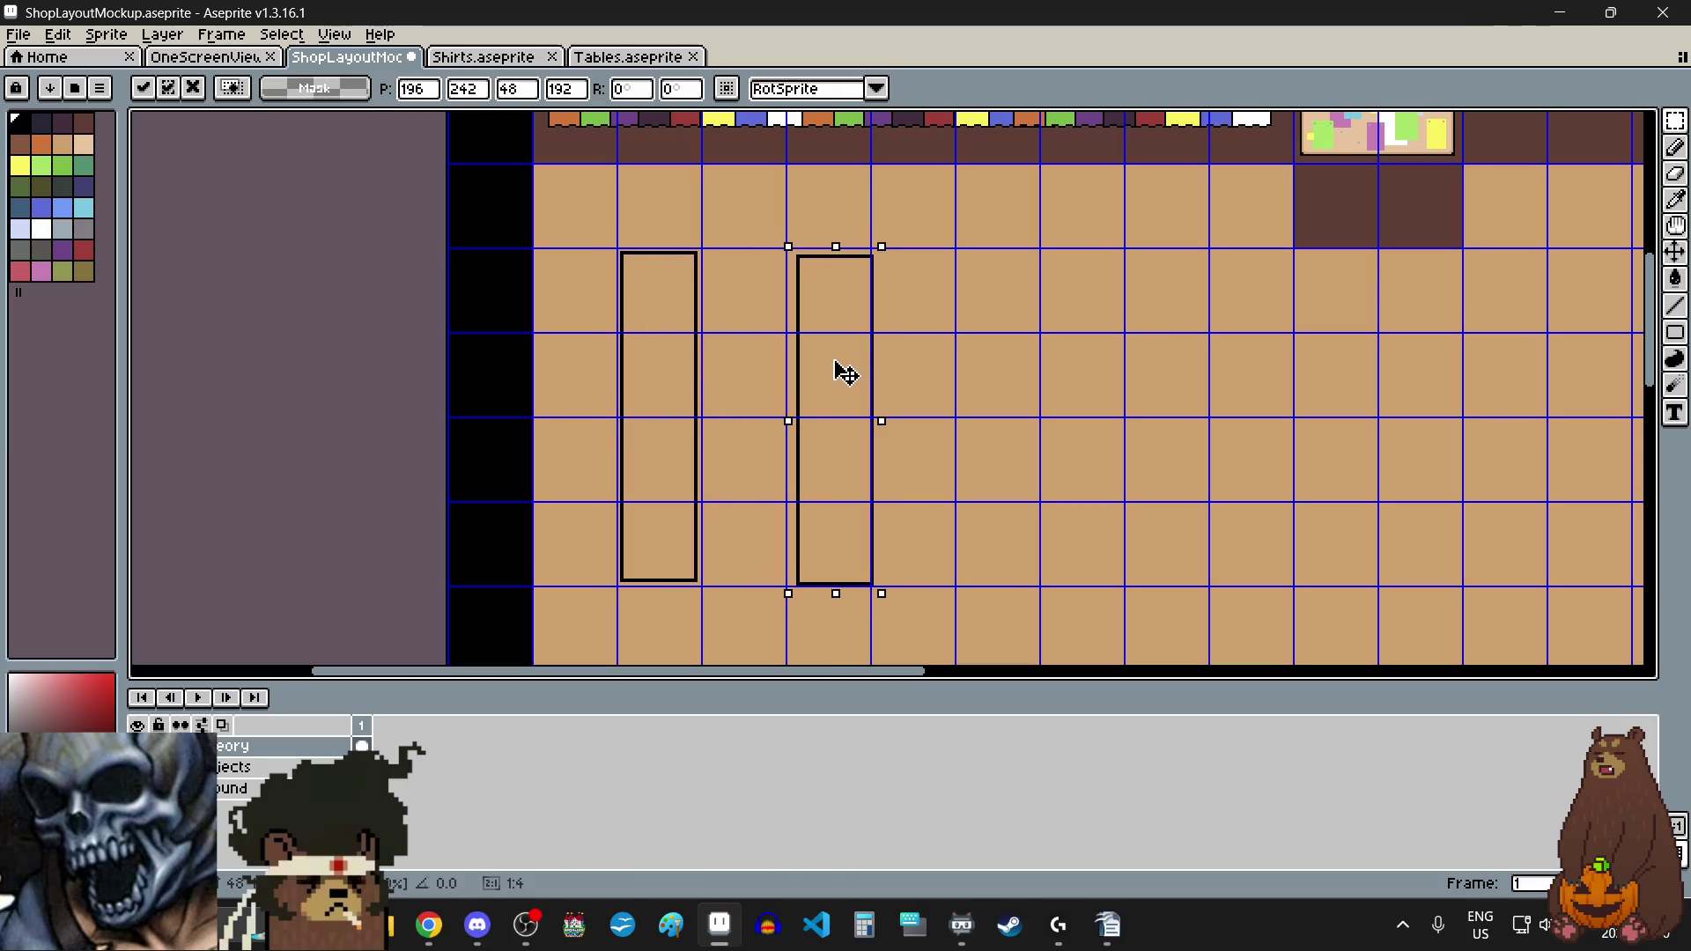
pyautogui.scroll(3, 782, 225)
pyautogui.scroll(2, 819, 339)
pyautogui.moveTo(1013, 515); pyautogui.dragTo(911, 472)
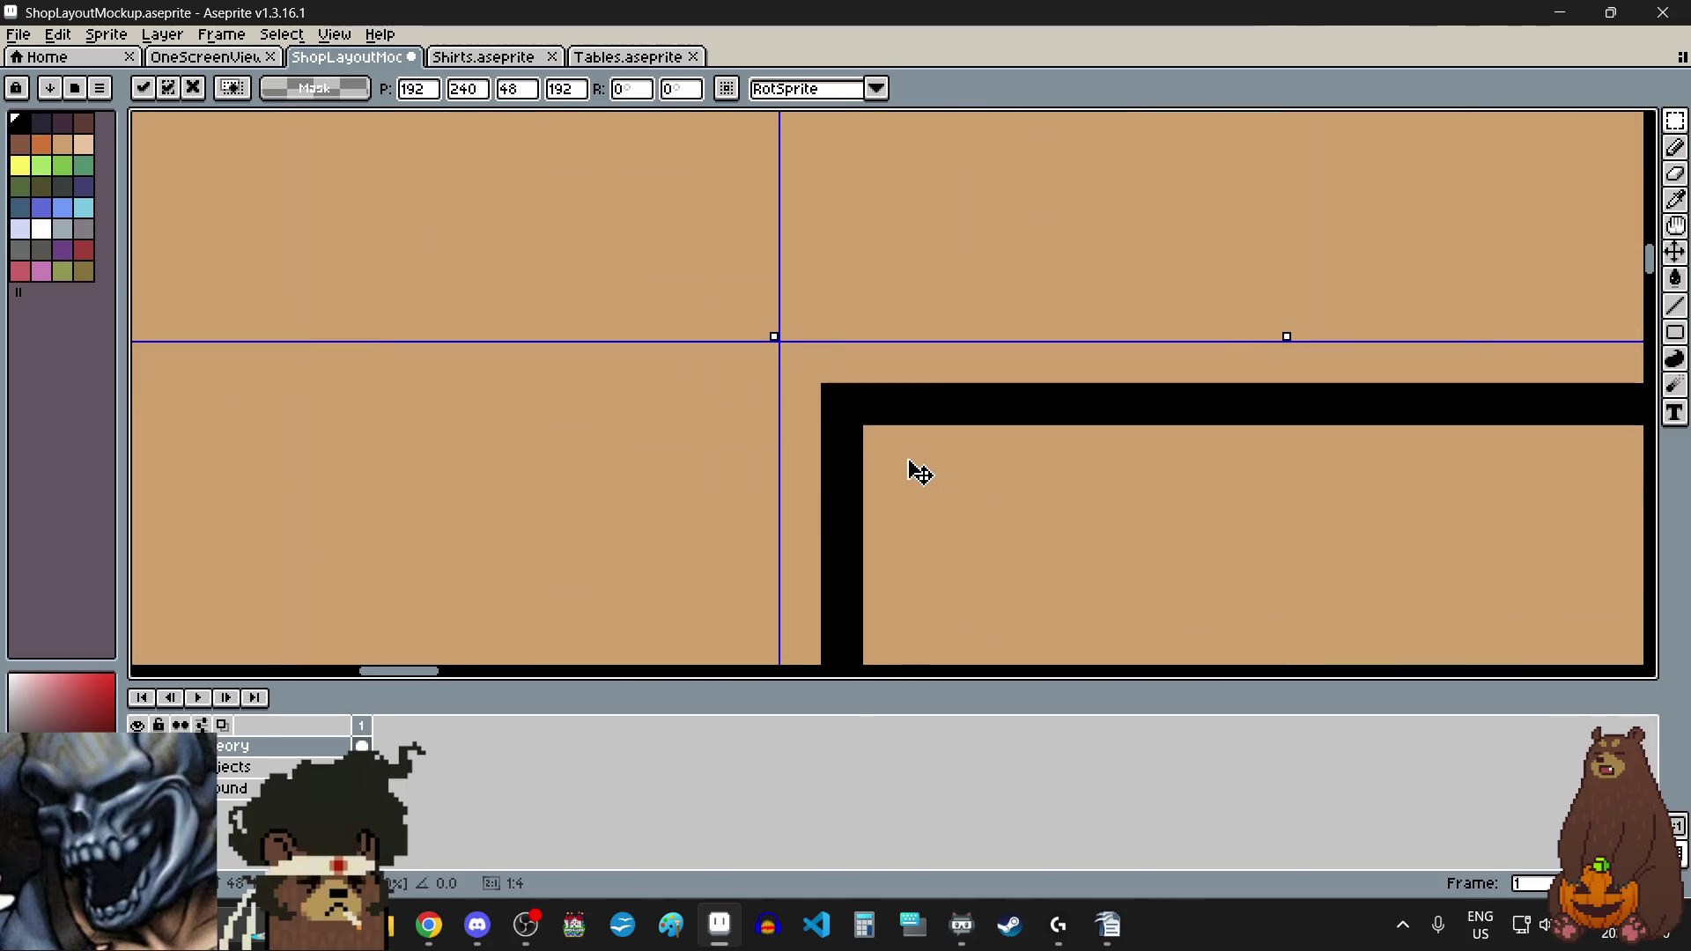
pyautogui.scroll(-2, 790, 394)
pyautogui.scroll(-3, 789, 394)
pyautogui.hotkey('ctrl', 'd')
# Step: Copy the outline again to make a third table beside the middle one
pyautogui.scroll(-1, 933, 498)
pyautogui.scroll(1, 1002, 533)
pyautogui.hotkey('ctrl', 'z')
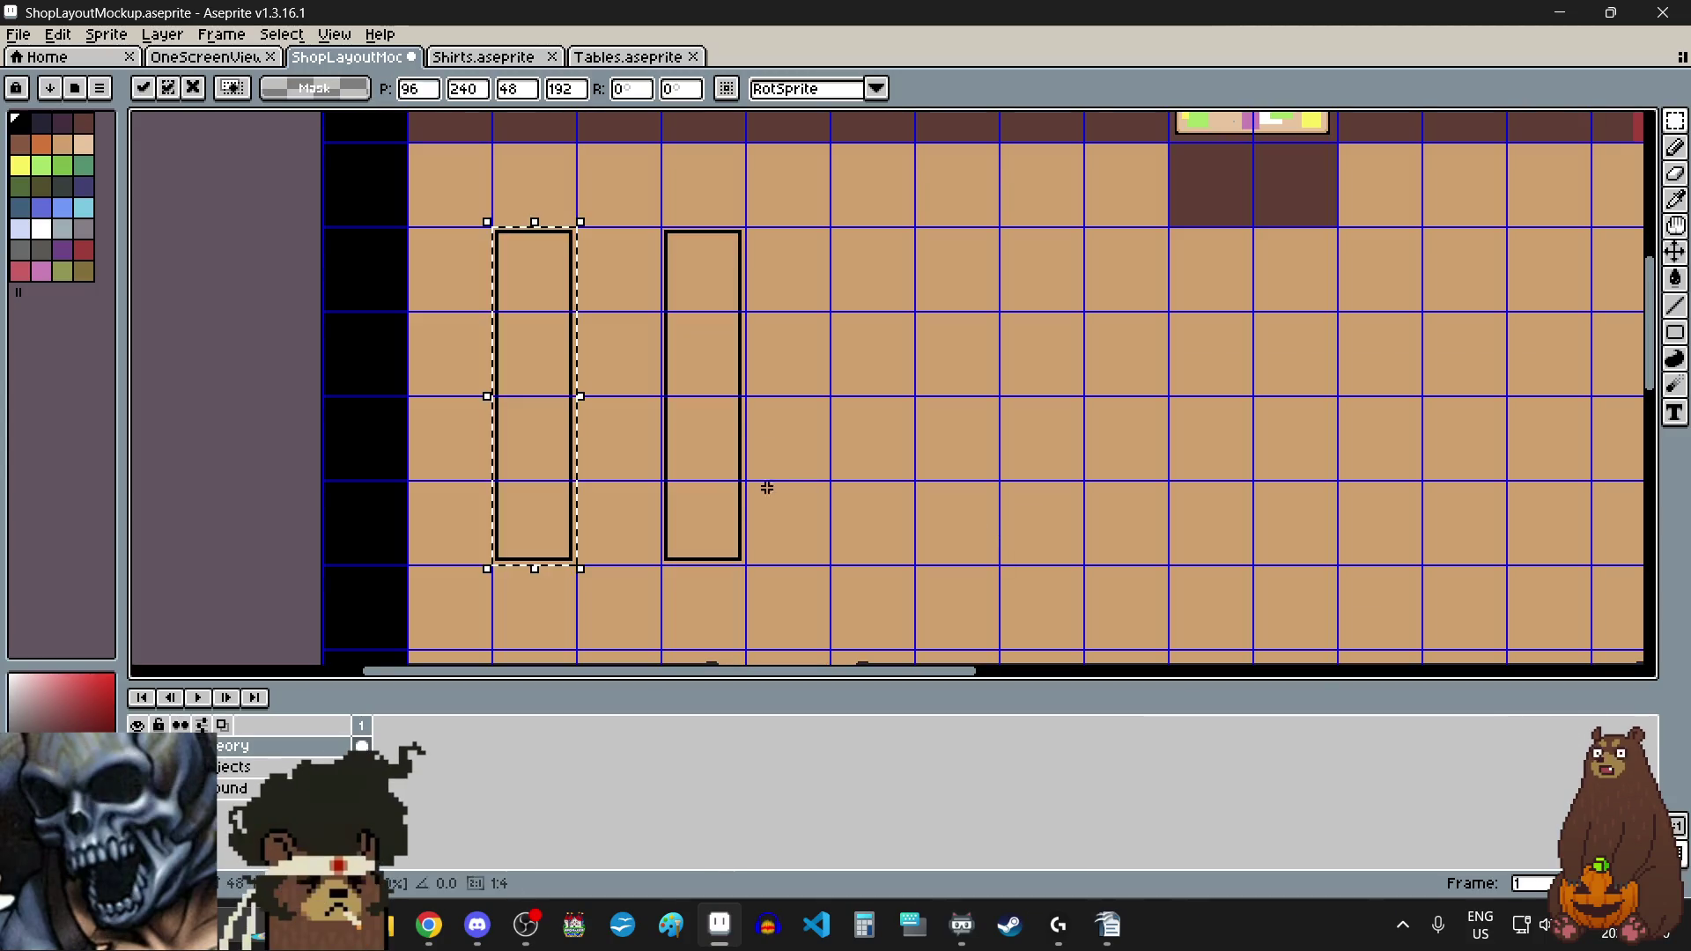
pyautogui.moveTo(536, 378)
pyautogui.mouseDown()
pyautogui.moveTo(883, 385)
pyautogui.moveTo(878, 373)
pyautogui.mouseUp()
pyautogui.scroll(-2, 884, 385)
pyautogui.scroll(2, 845, 426)
pyautogui.scroll(1, 855, 458)
pyautogui.moveTo(859, 489); pyautogui.dragTo(800, 502)
pyautogui.scroll(-3, 800, 502)
pyautogui.scroll(3, 775, 497)
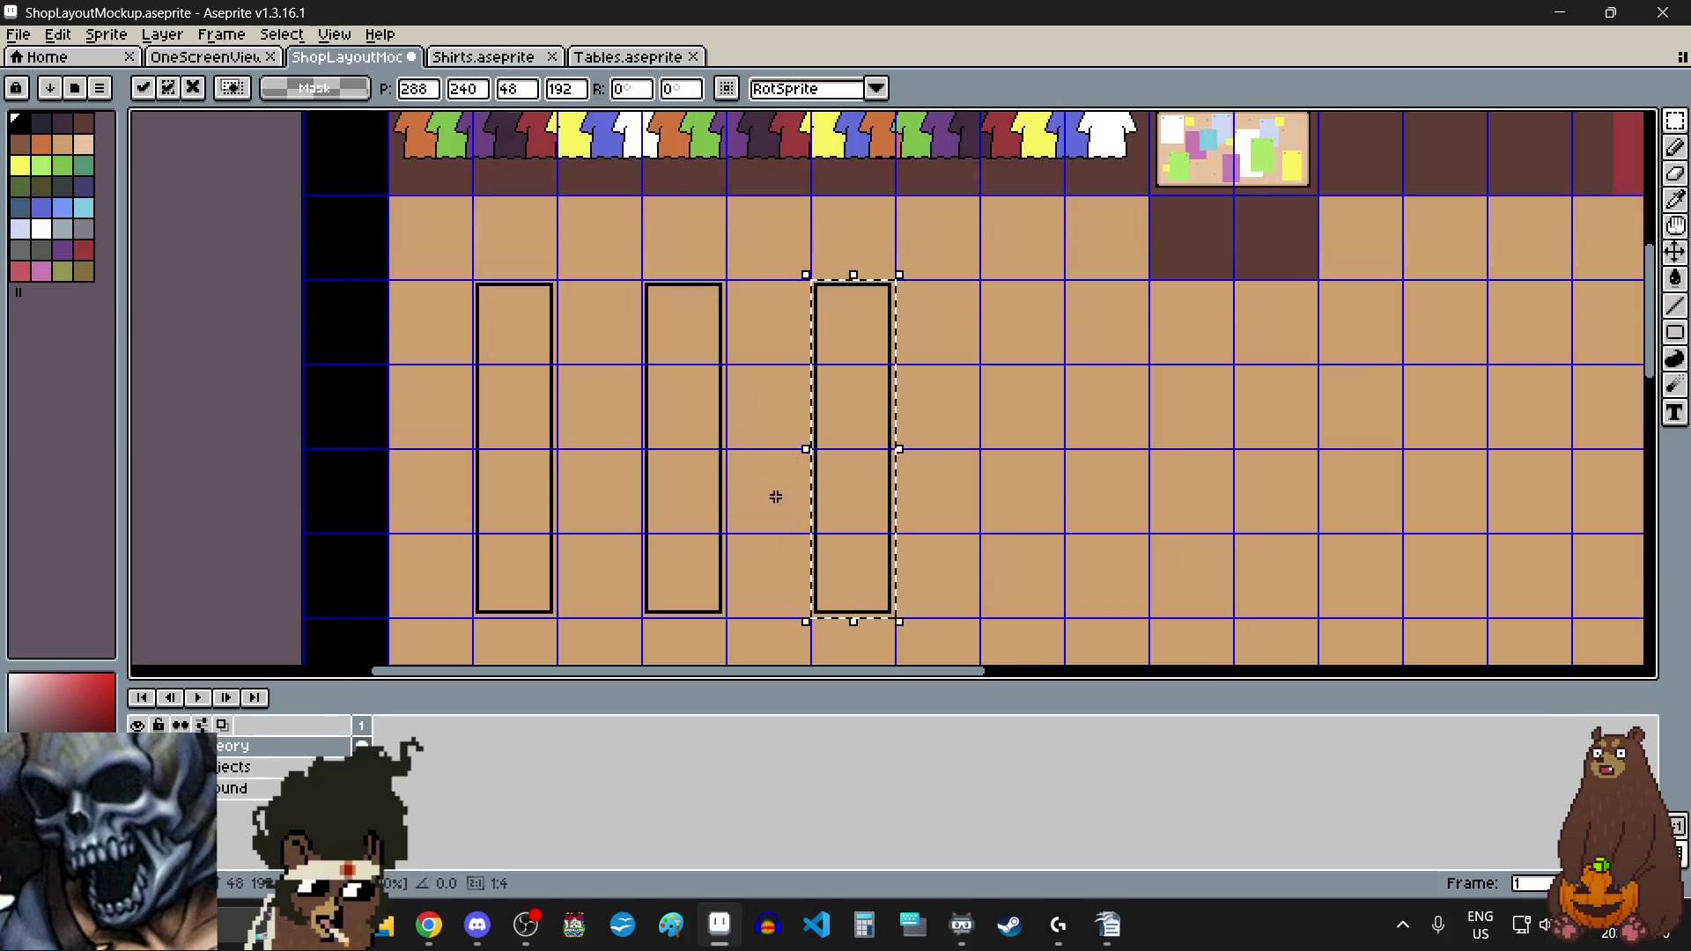
pyautogui.click(1017, 468)
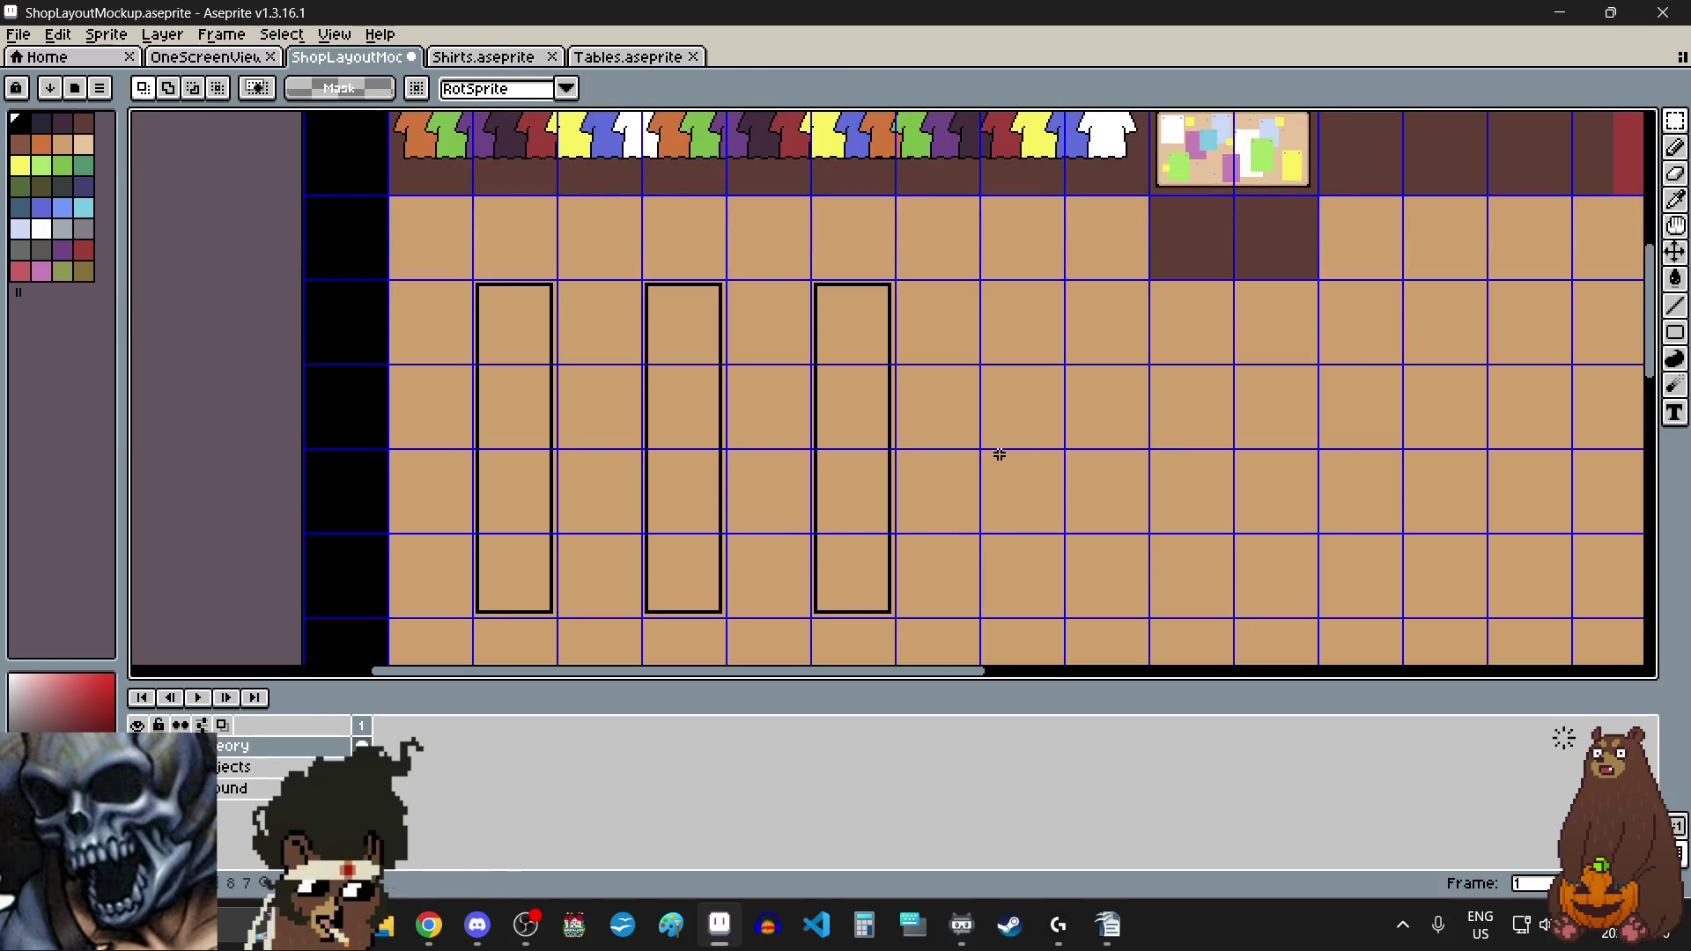
# Step: Paste a fourth table outline at the right end of the row, aligned with the others
pyautogui.hotkey('ctrl', 'v')
pyautogui.moveTo(524, 423)
pyautogui.mouseDown()
pyautogui.moveTo(766, 443)
pyautogui.moveTo(1070, 432)
pyautogui.mouseUp()
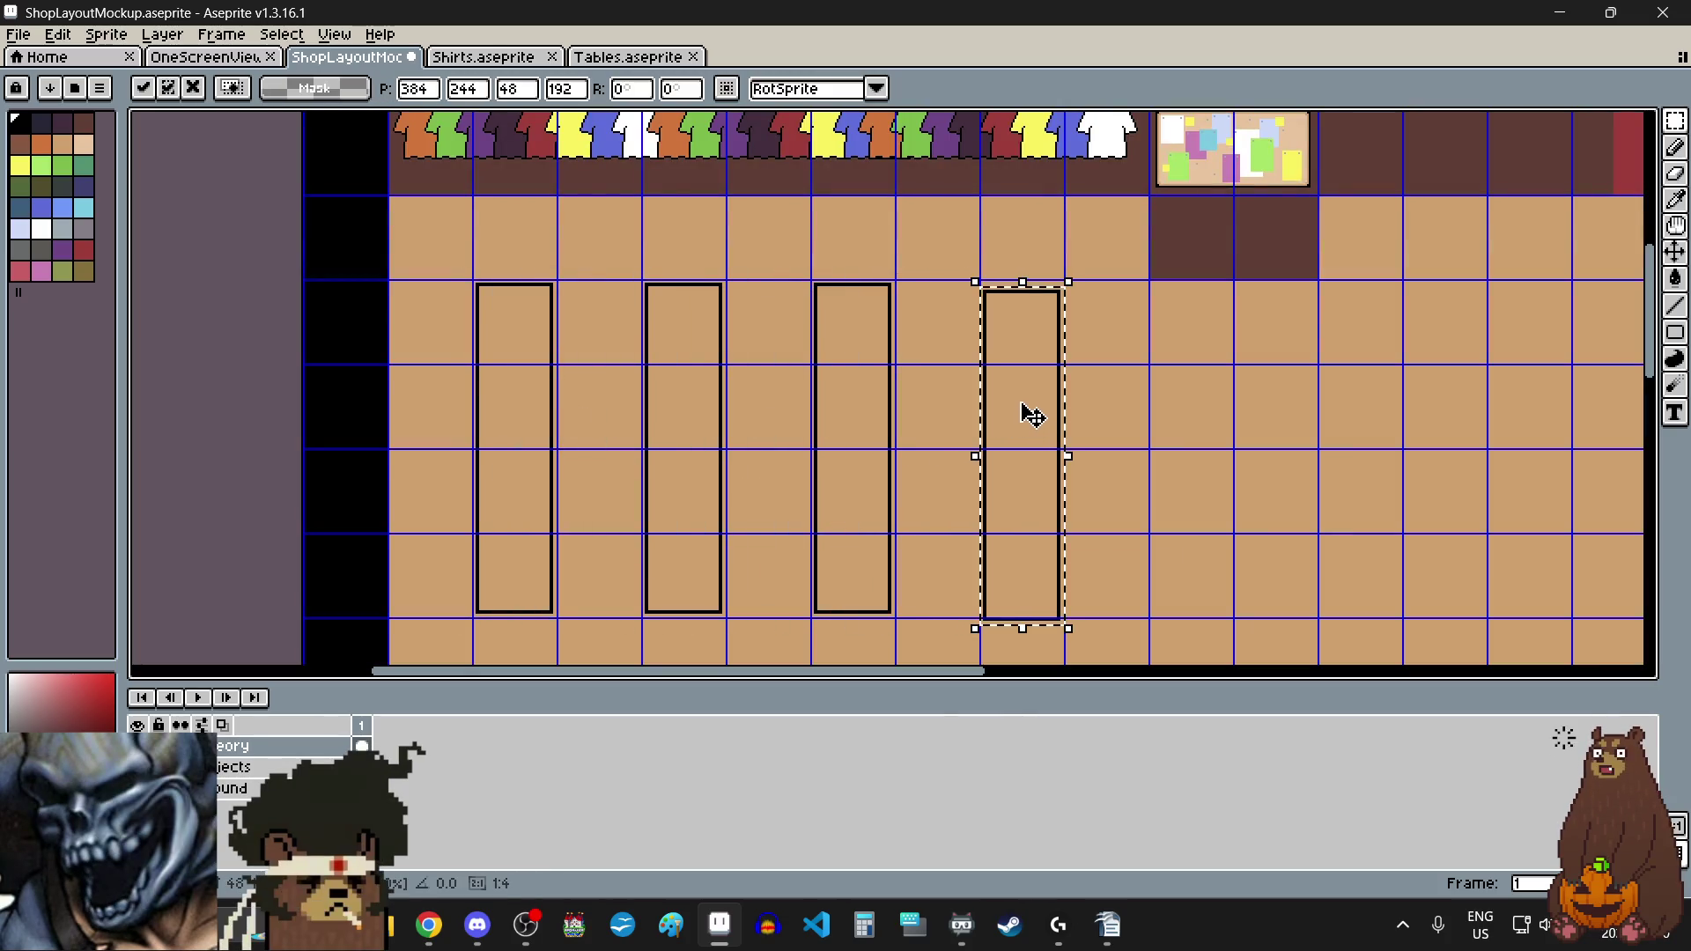
pyautogui.scroll(4, 1002, 241)
pyautogui.scroll(1, 951, 408)
pyautogui.moveTo(963, 479); pyautogui.dragTo(962, 450)
pyautogui.scroll(-5, 876, 369)
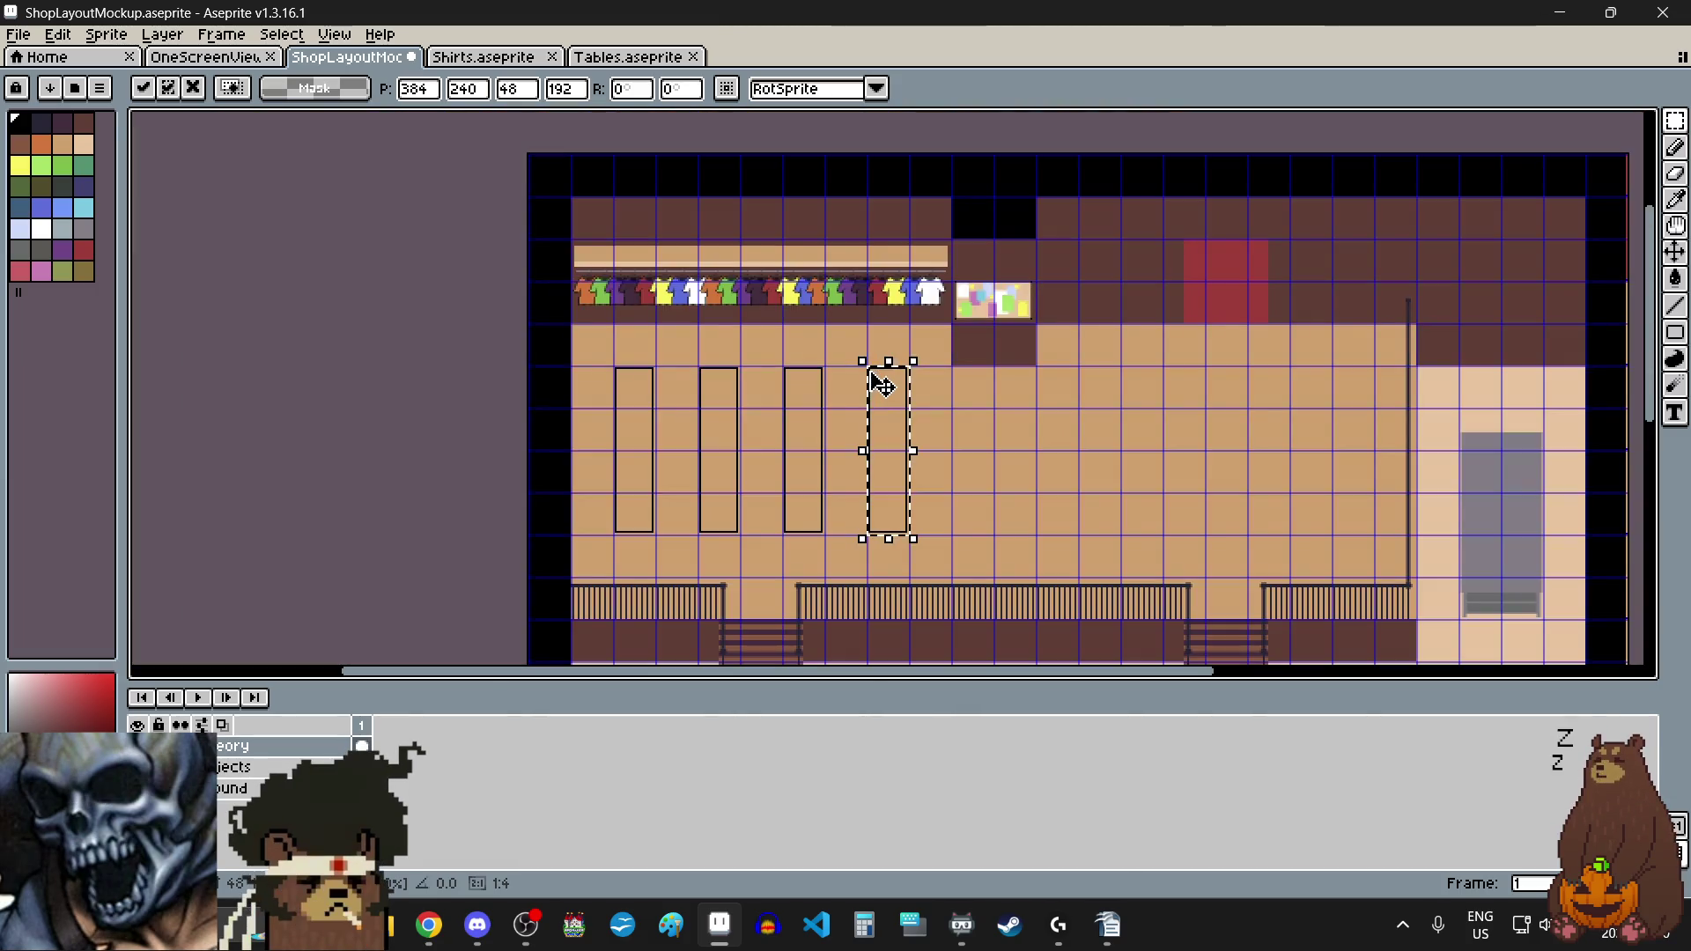
pyautogui.click(976, 507)
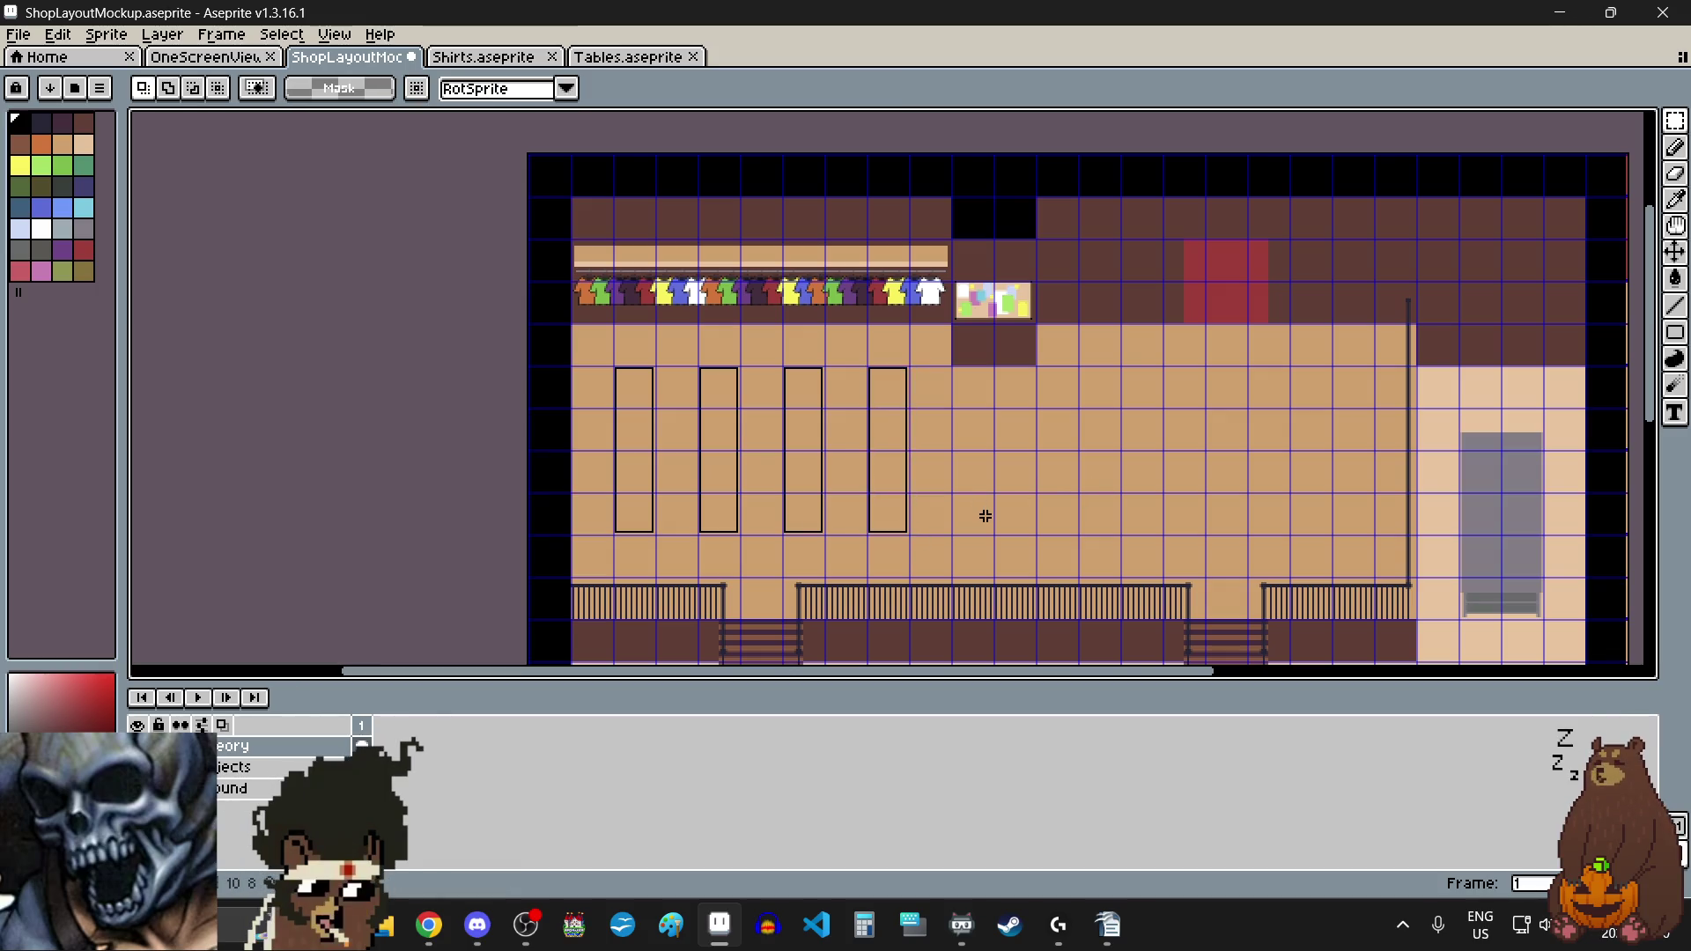
pyautogui.scroll(-3, 866, 518)
pyautogui.scroll(4, 786, 572)
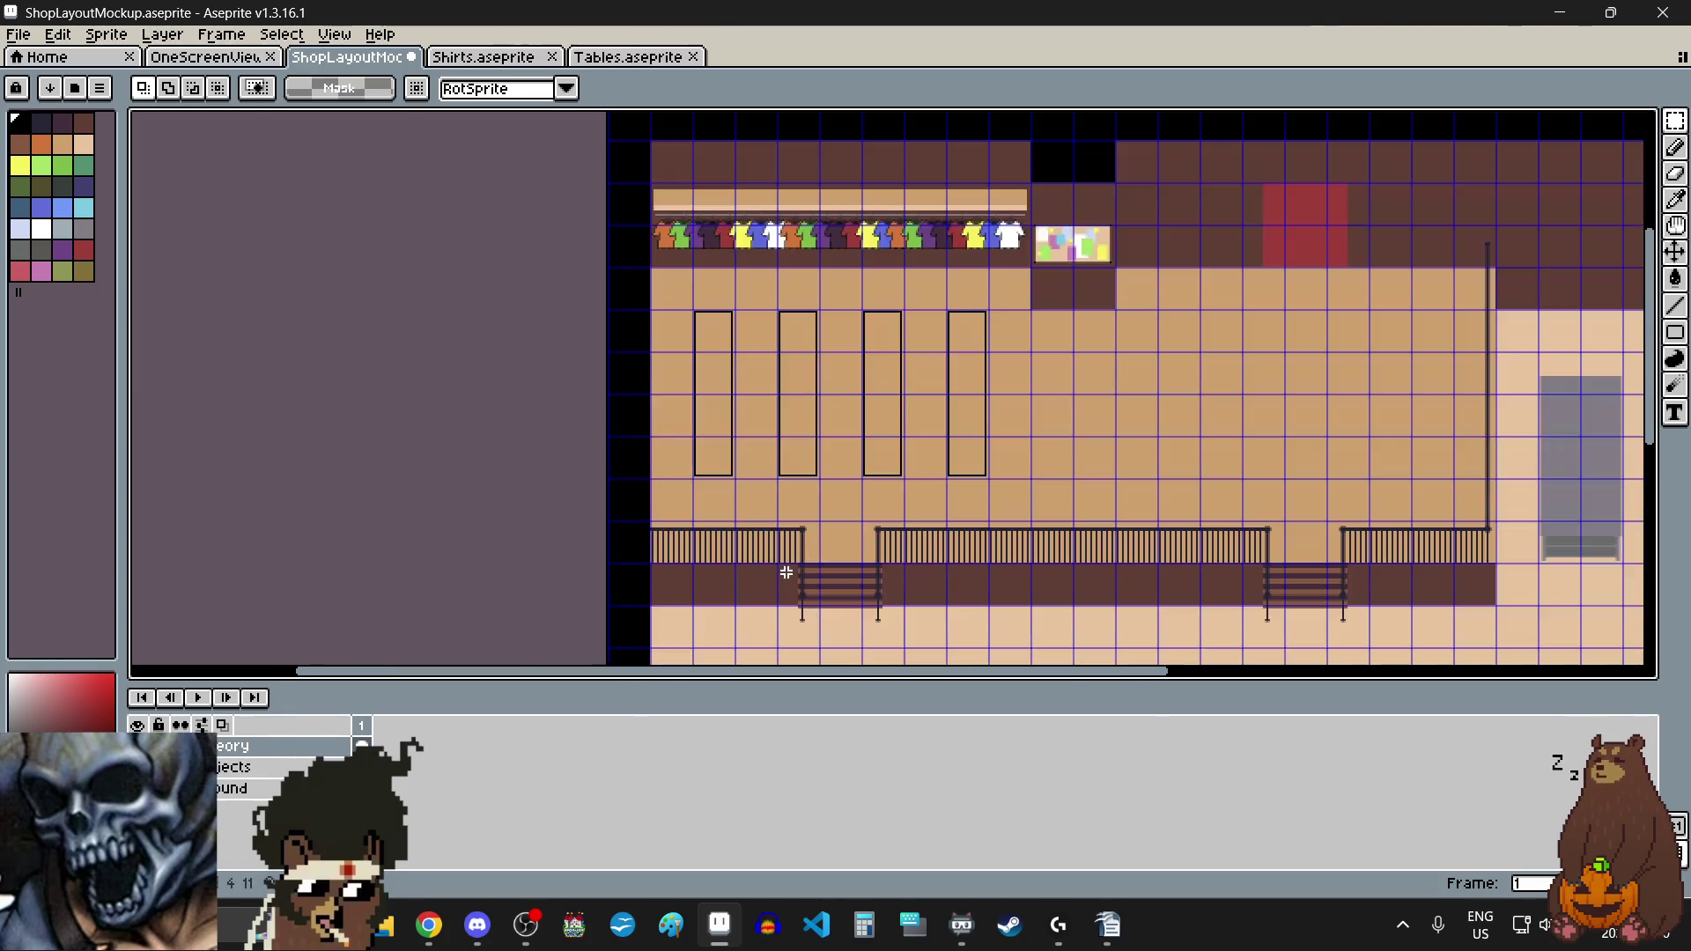
pyautogui.scroll(-1, 786, 573)
pyautogui.scroll(3, 851, 434)
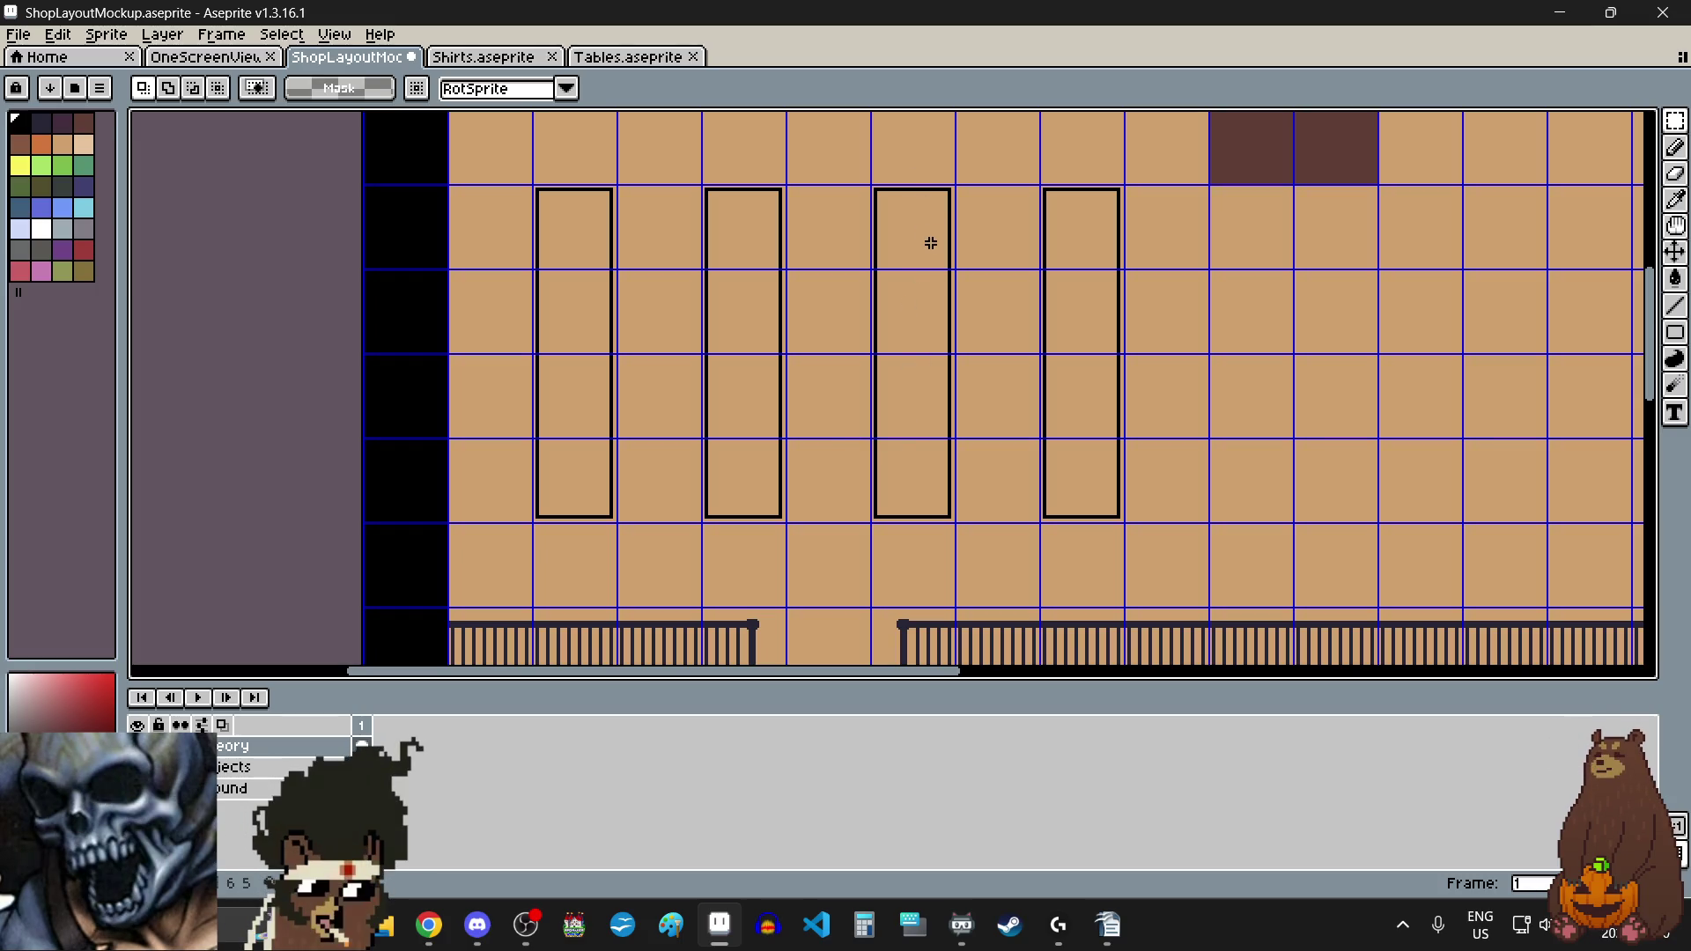
pyautogui.scroll(-3, 924, 314)
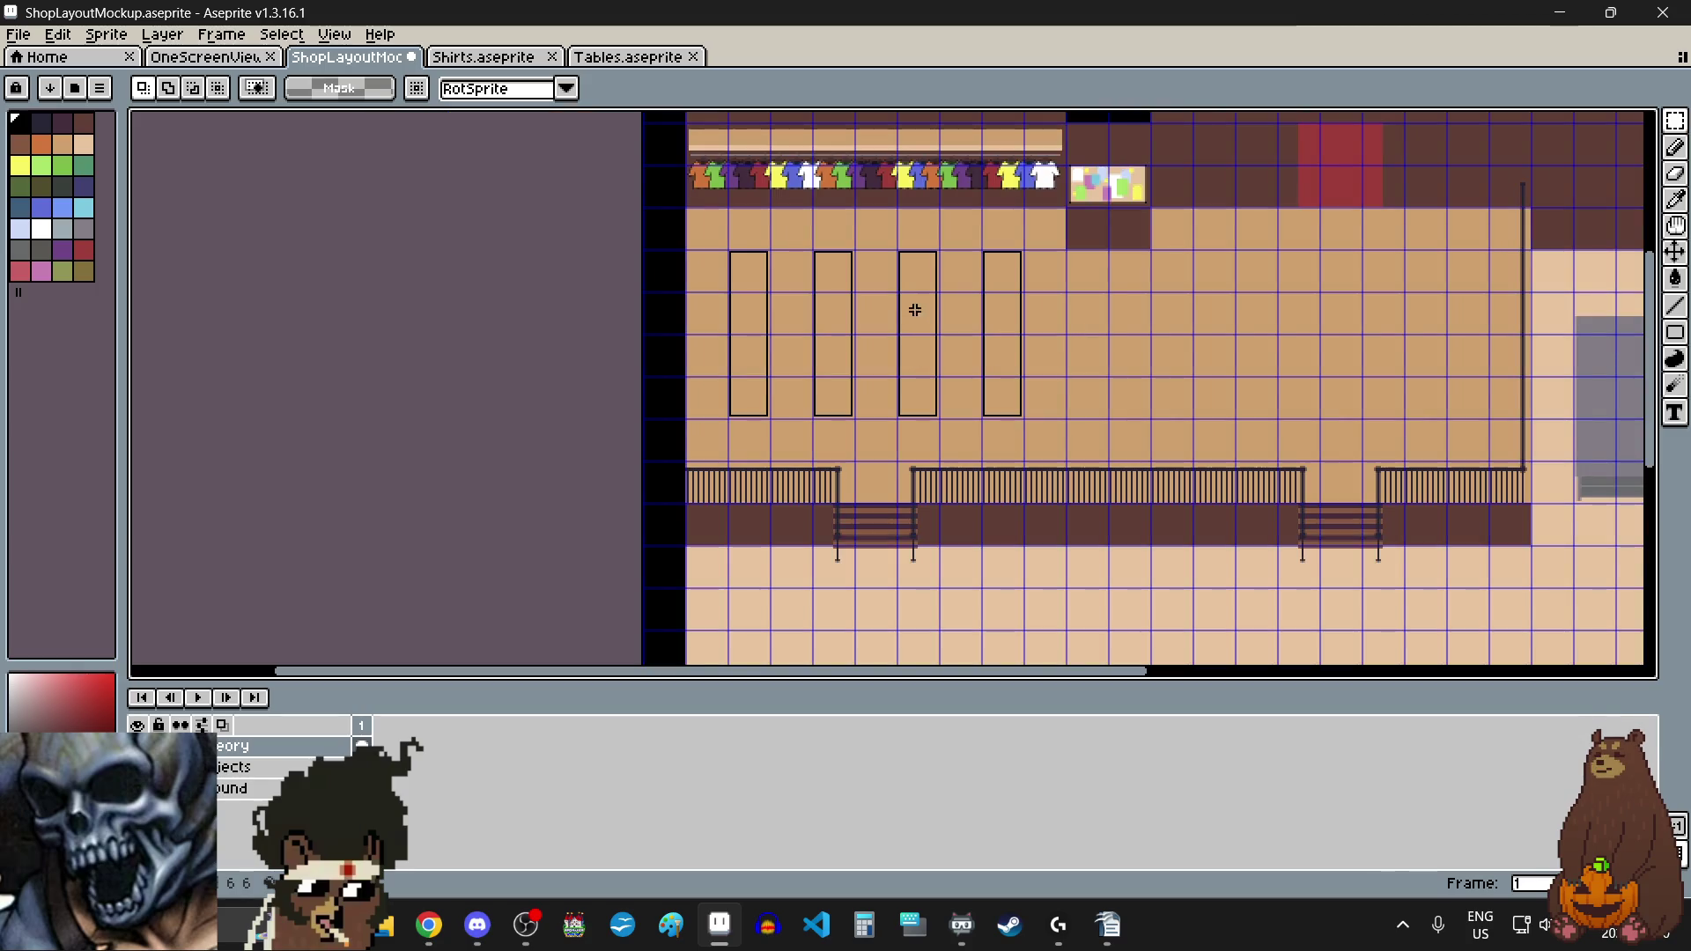
pyautogui.scroll(2, 907, 295)
pyautogui.scroll(-1, 911, 301)
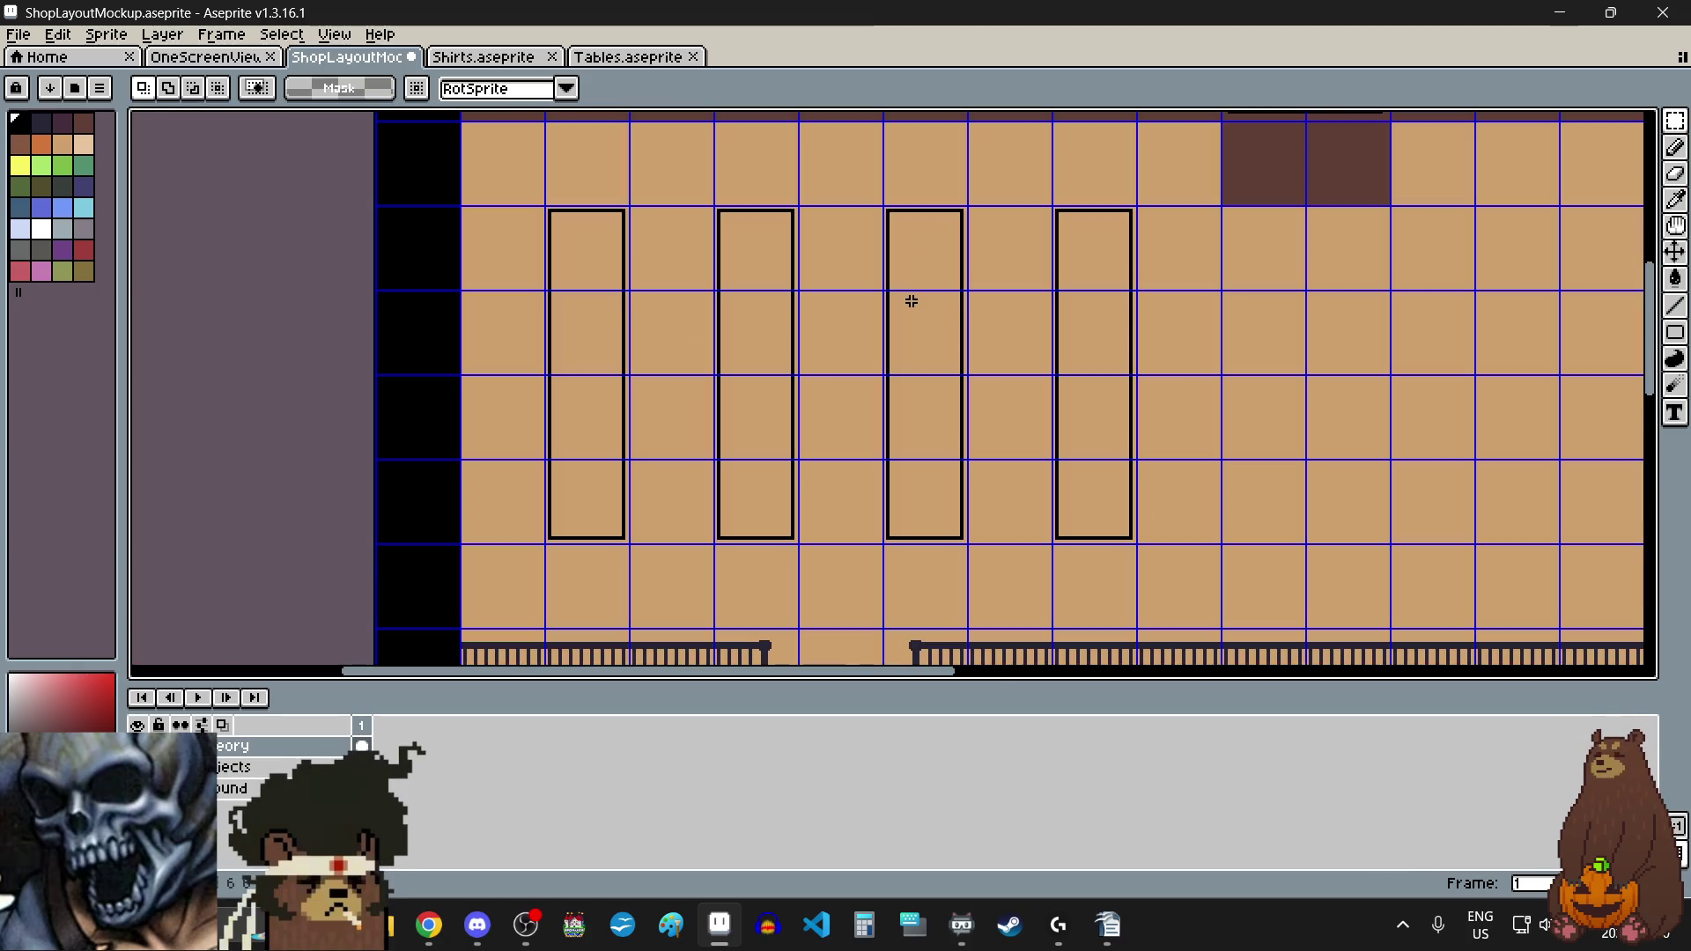
pyautogui.scroll(-2, 912, 302)
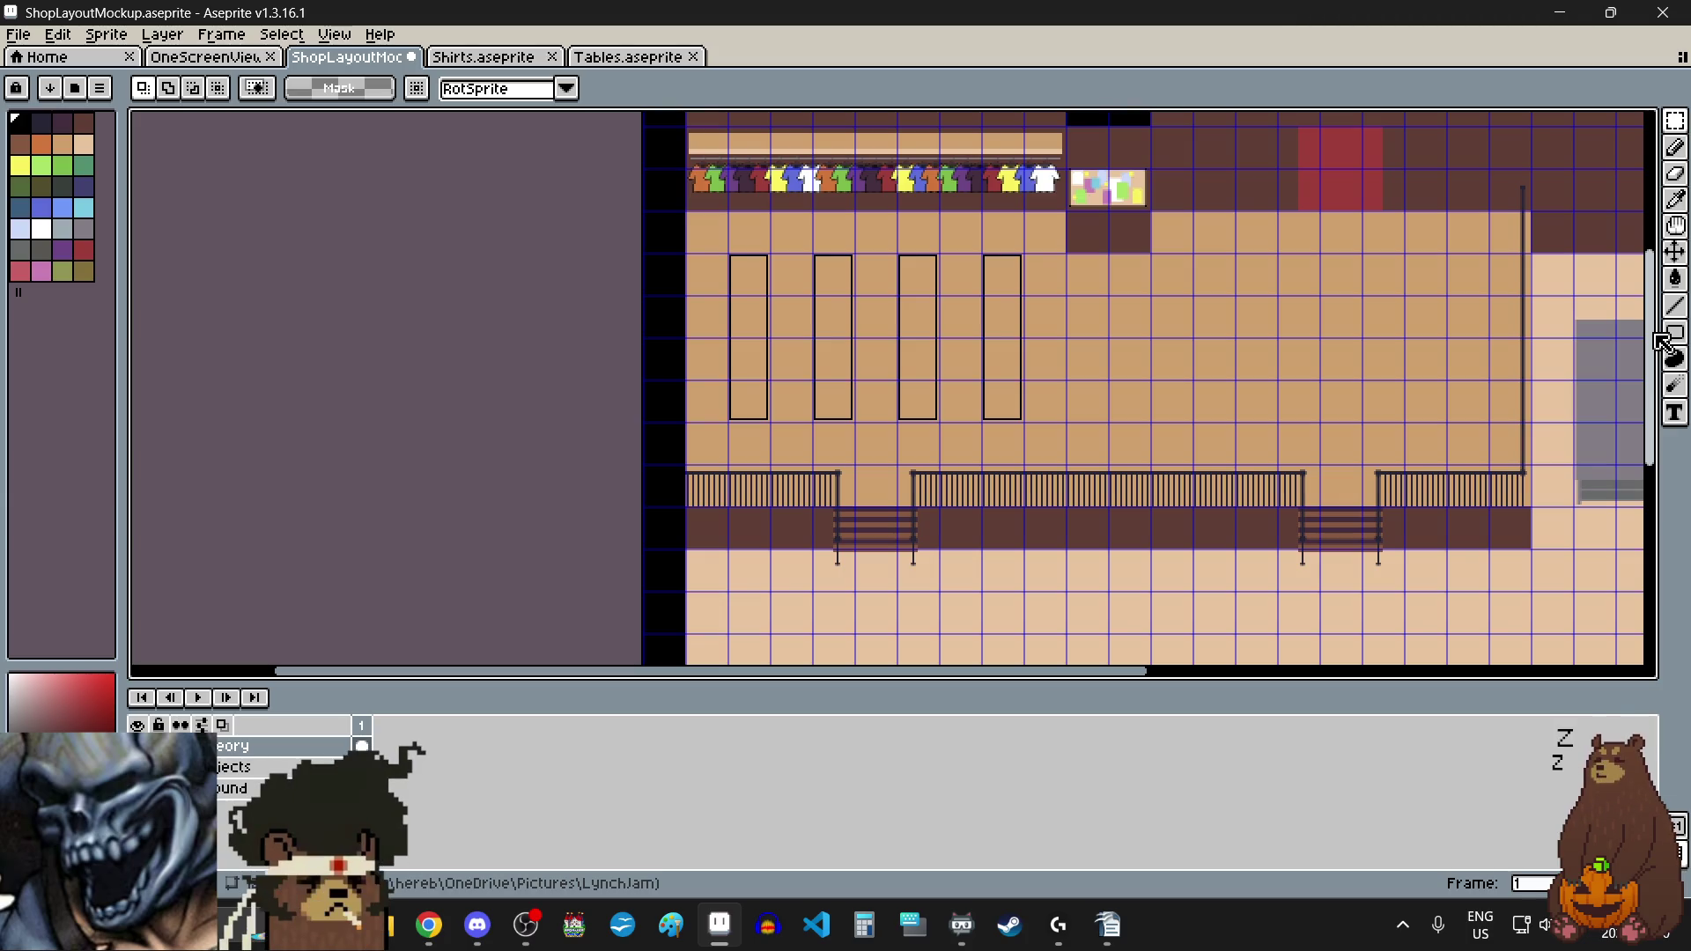
pyautogui.moveTo(1659, 340); pyautogui.dragTo(1663, 319)
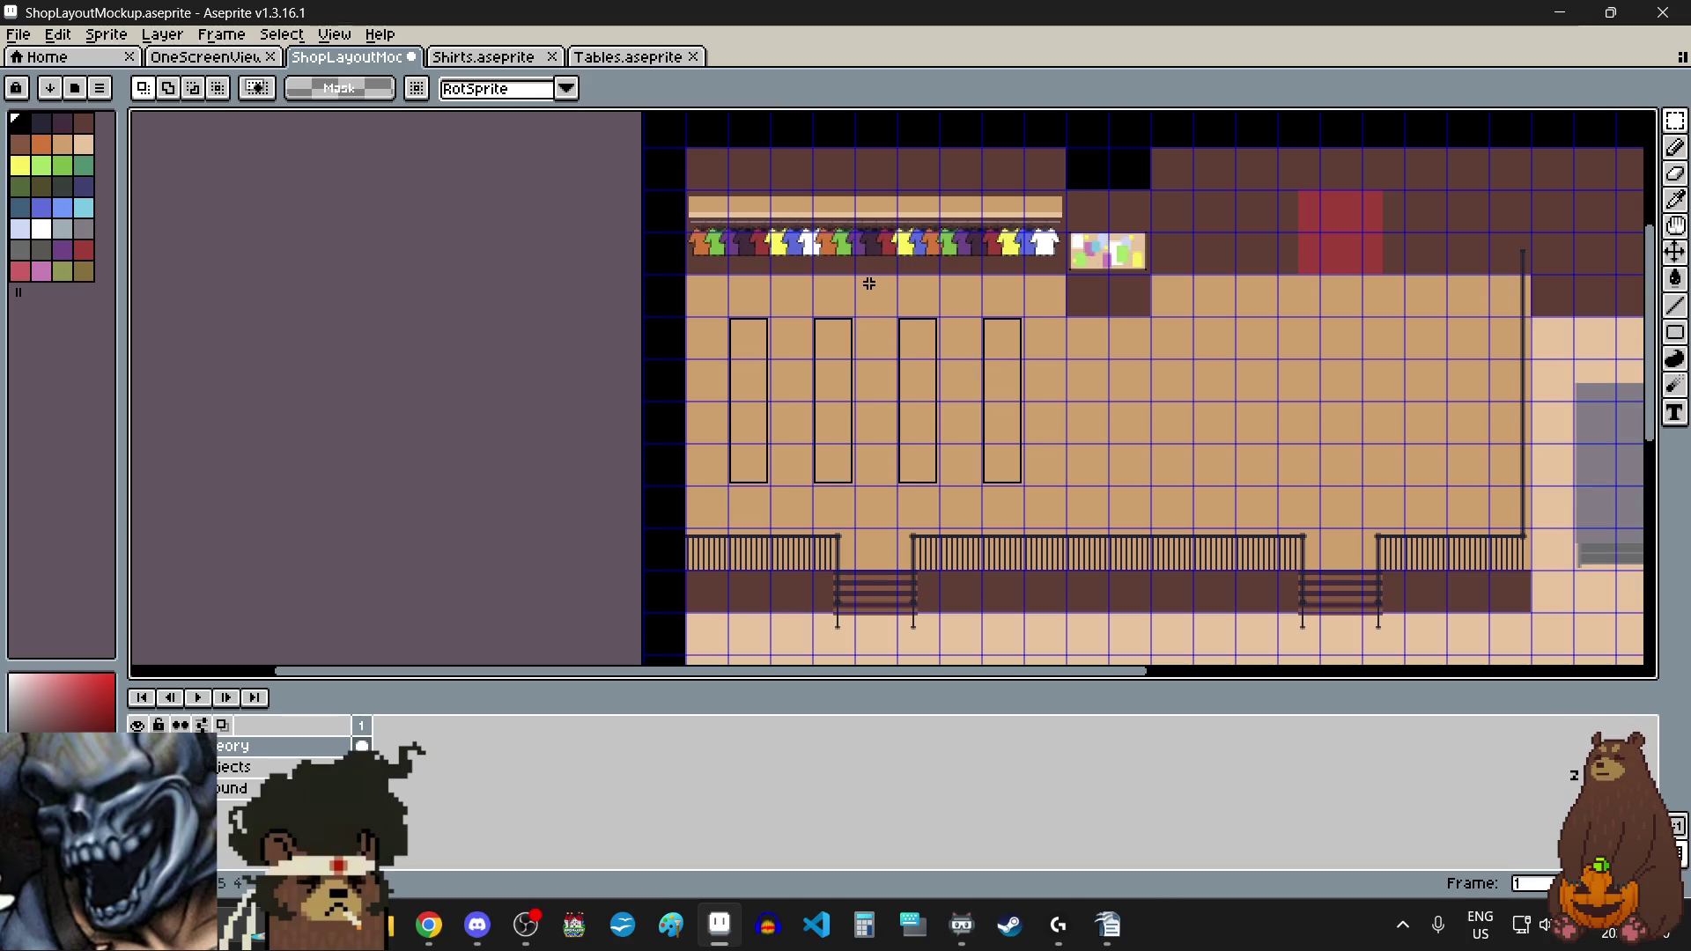
pyautogui.scroll(1, 873, 310)
pyautogui.scroll(-1, 874, 311)
pyautogui.scroll(1, 874, 311)
pyautogui.scroll(-1, 876, 310)
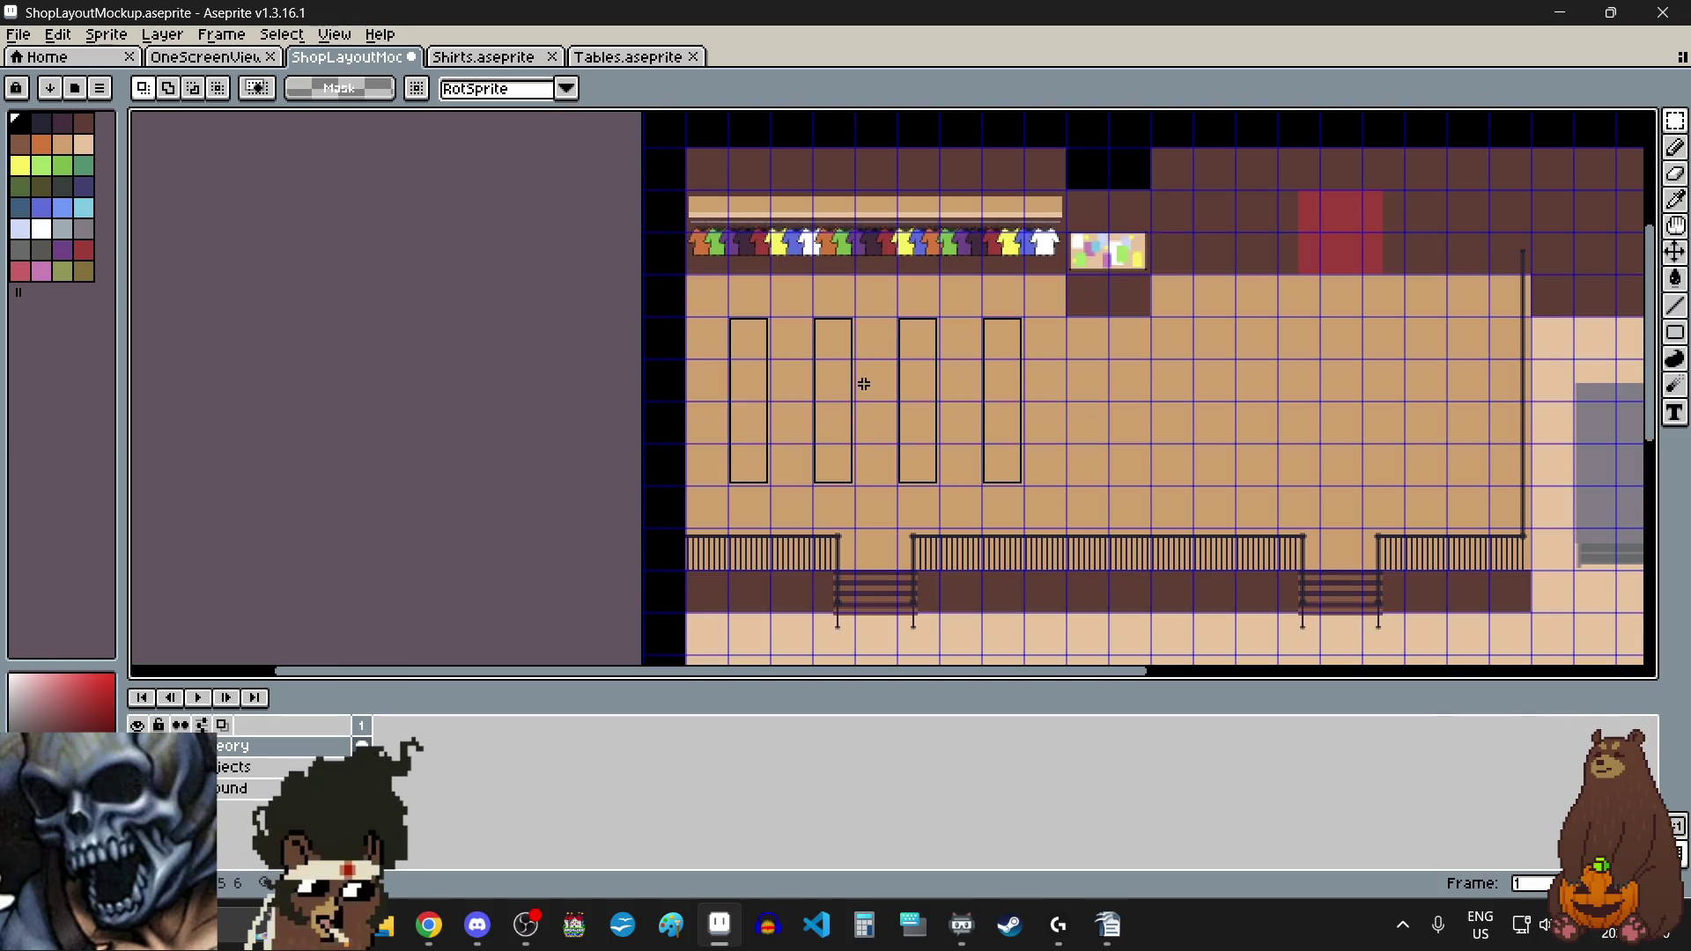
pyautogui.scroll(1, 866, 395)
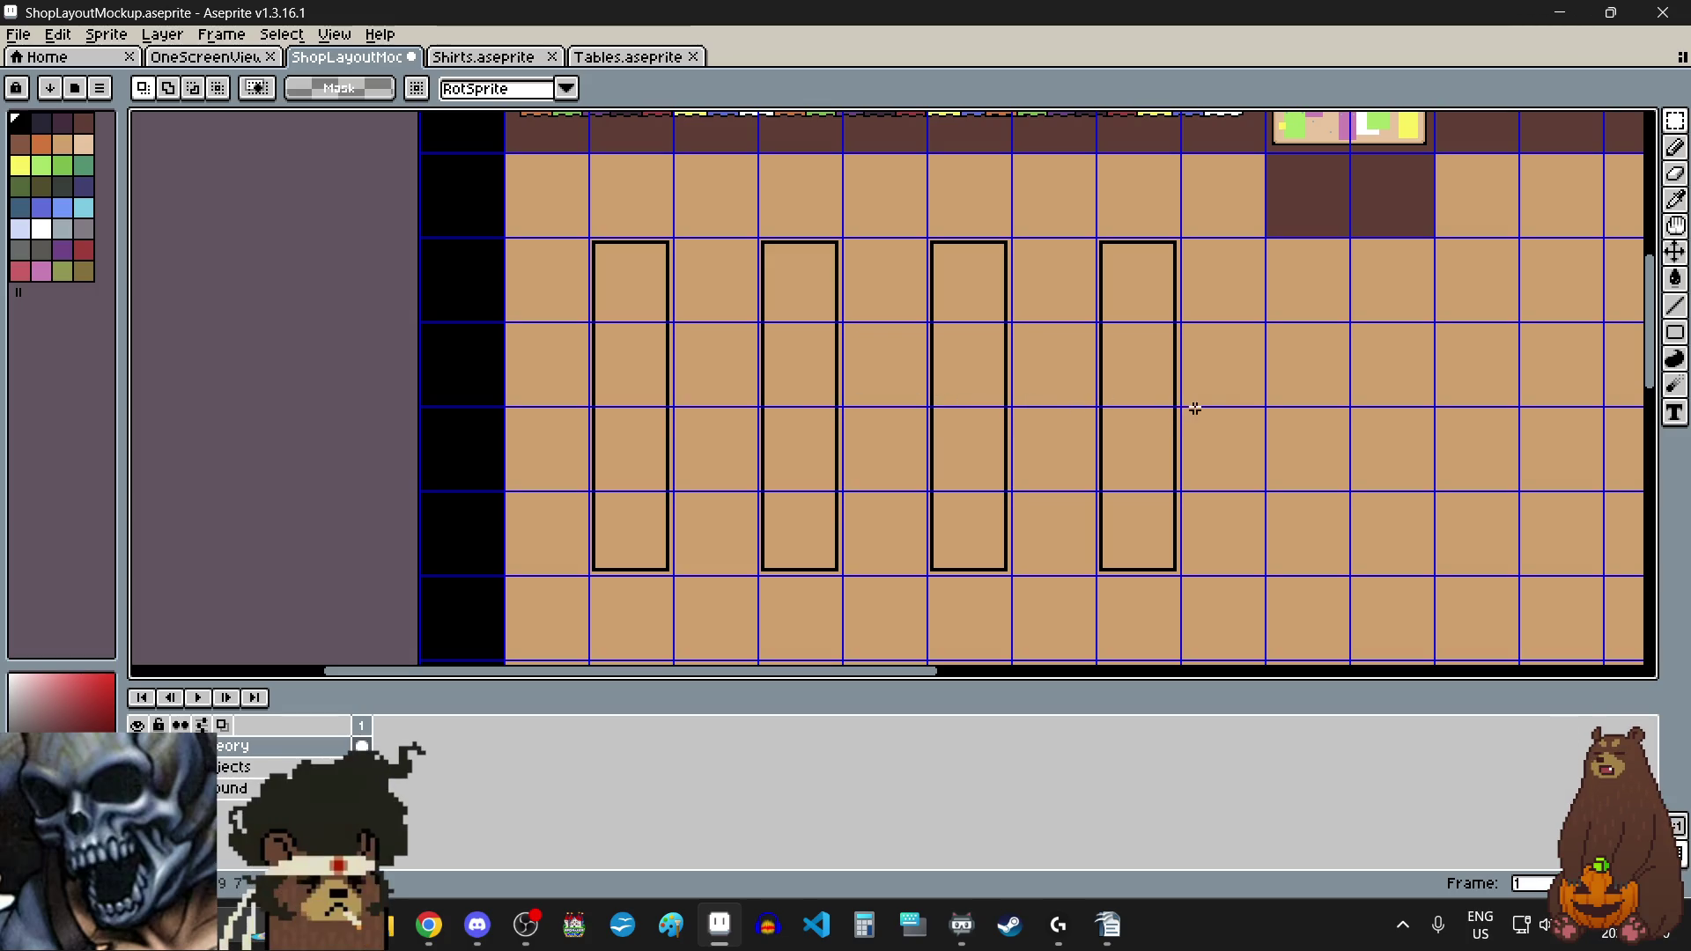
pyautogui.scroll(-3, 1220, 386)
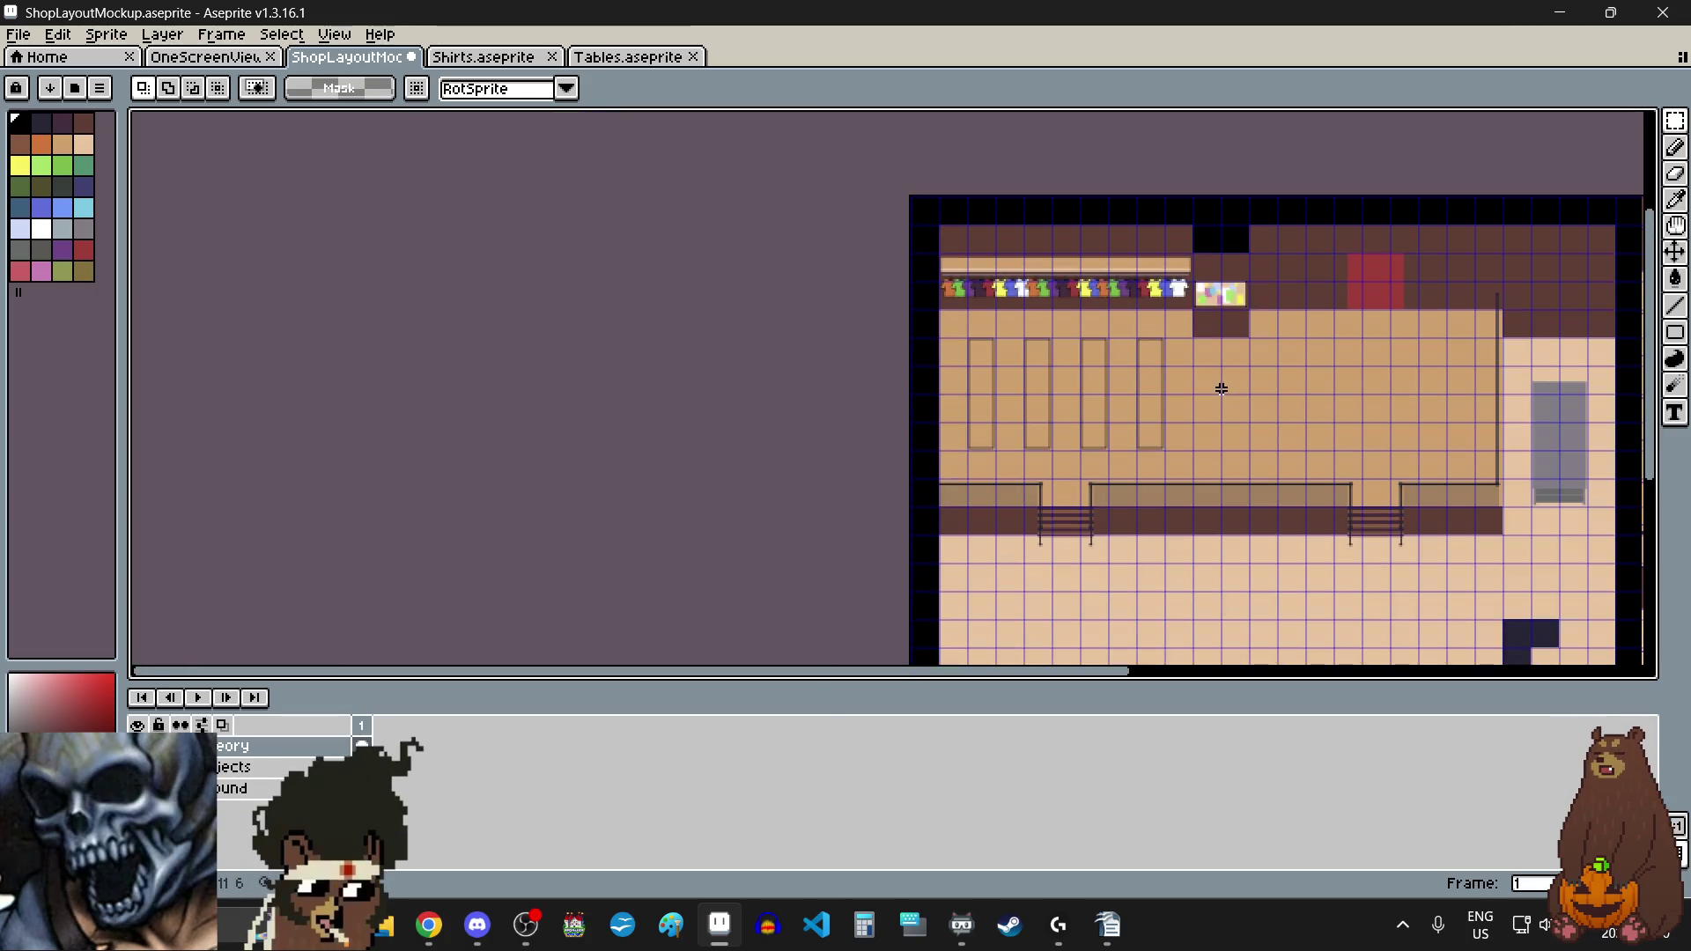
pyautogui.scroll(1, 1221, 389)
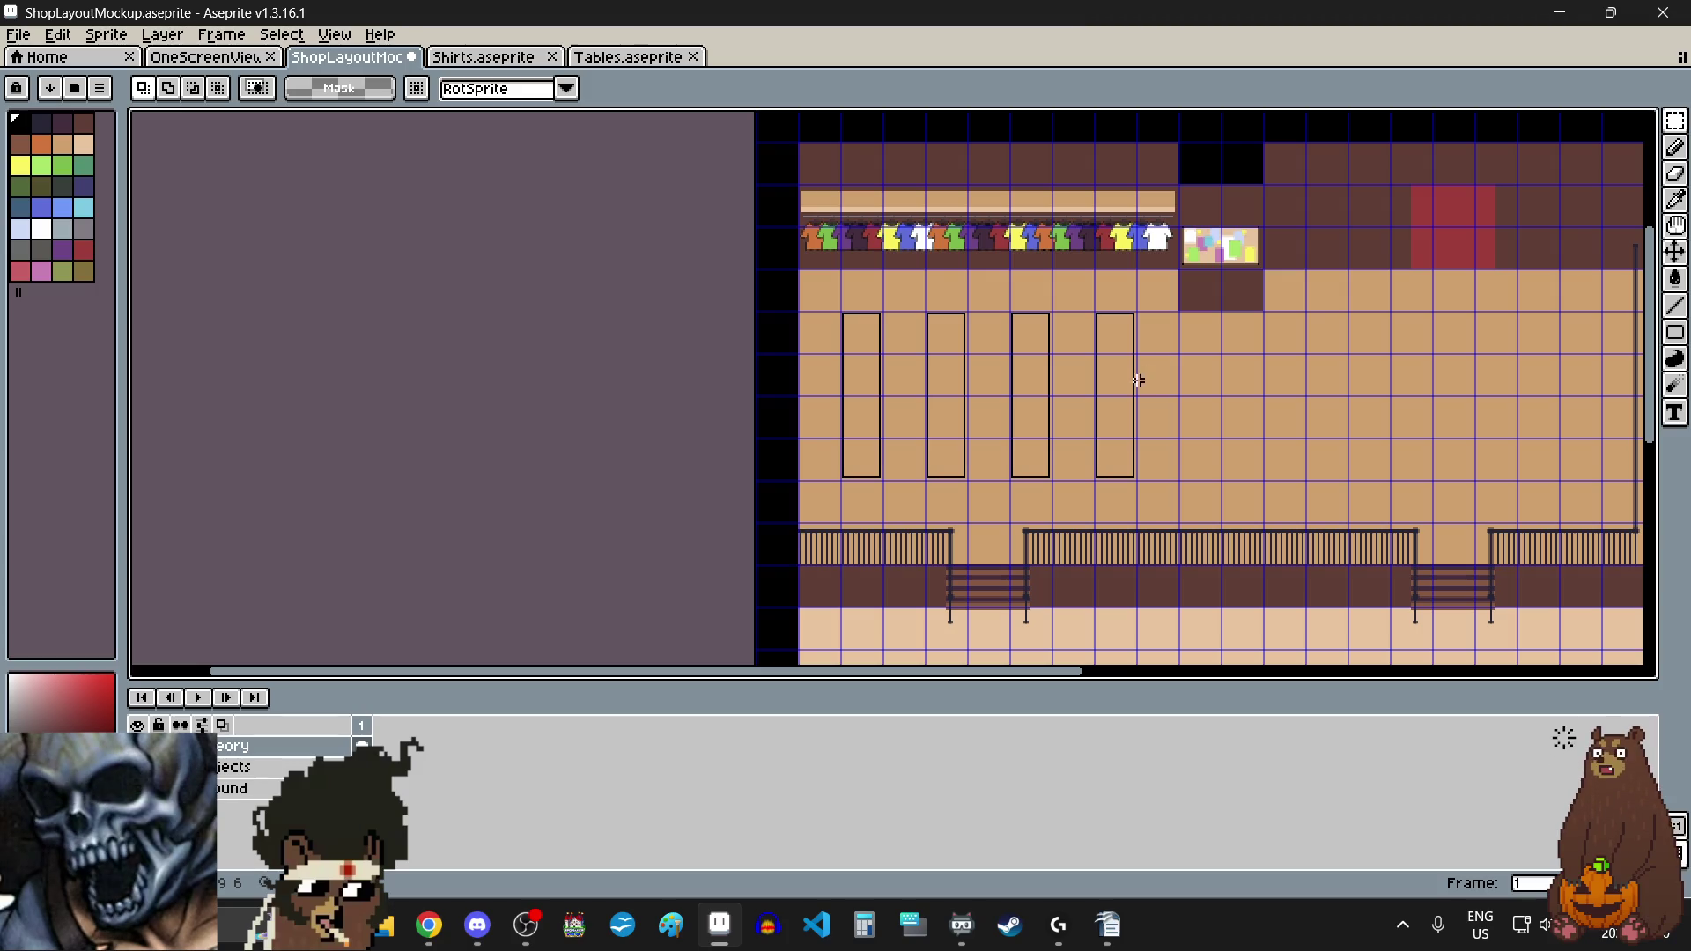
pyautogui.scroll(5, 1124, 388)
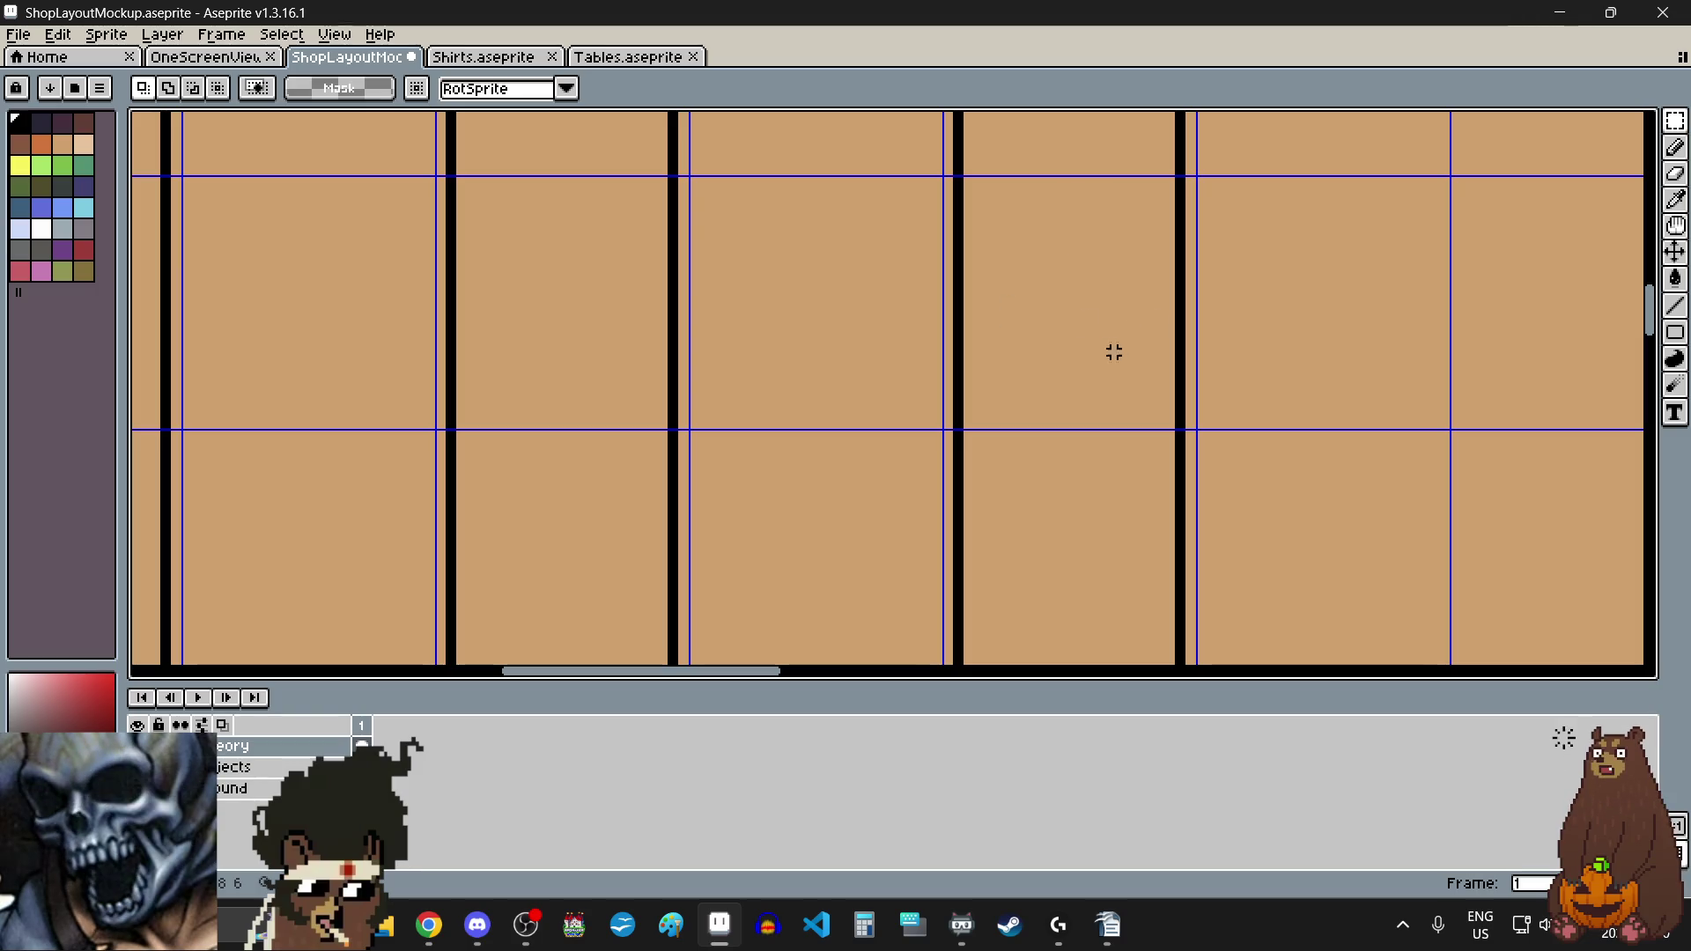
pyautogui.scroll(-5, 1090, 373)
pyautogui.scroll(2, 1090, 373)
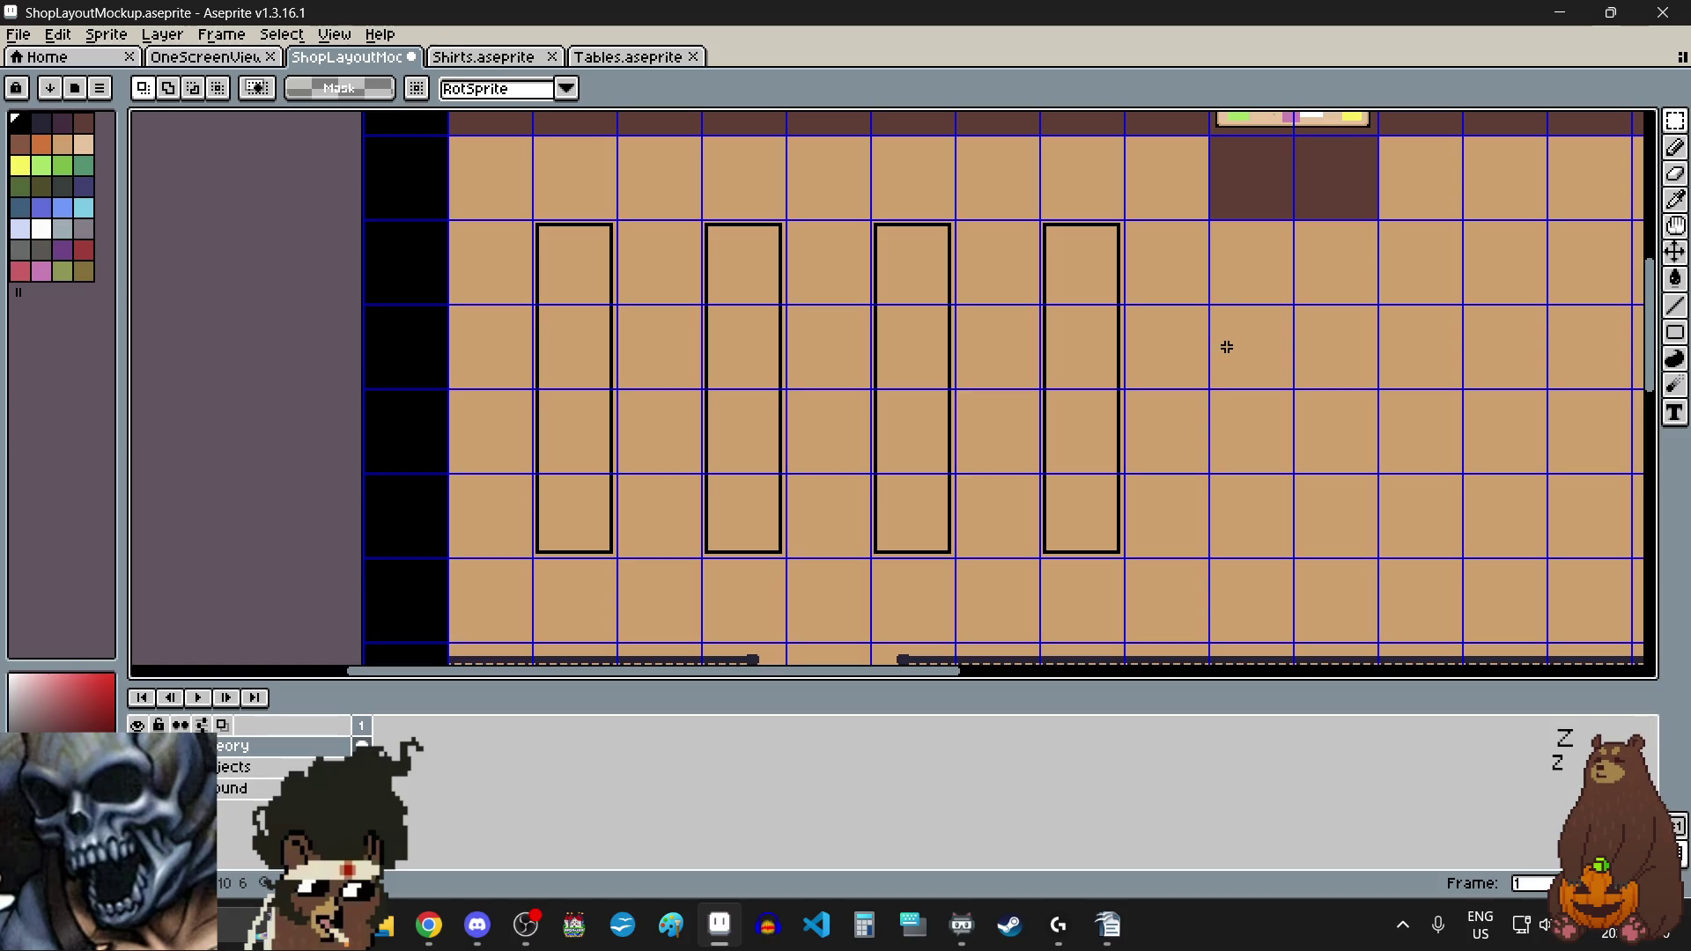
pyautogui.scroll(-2, 1225, 347)
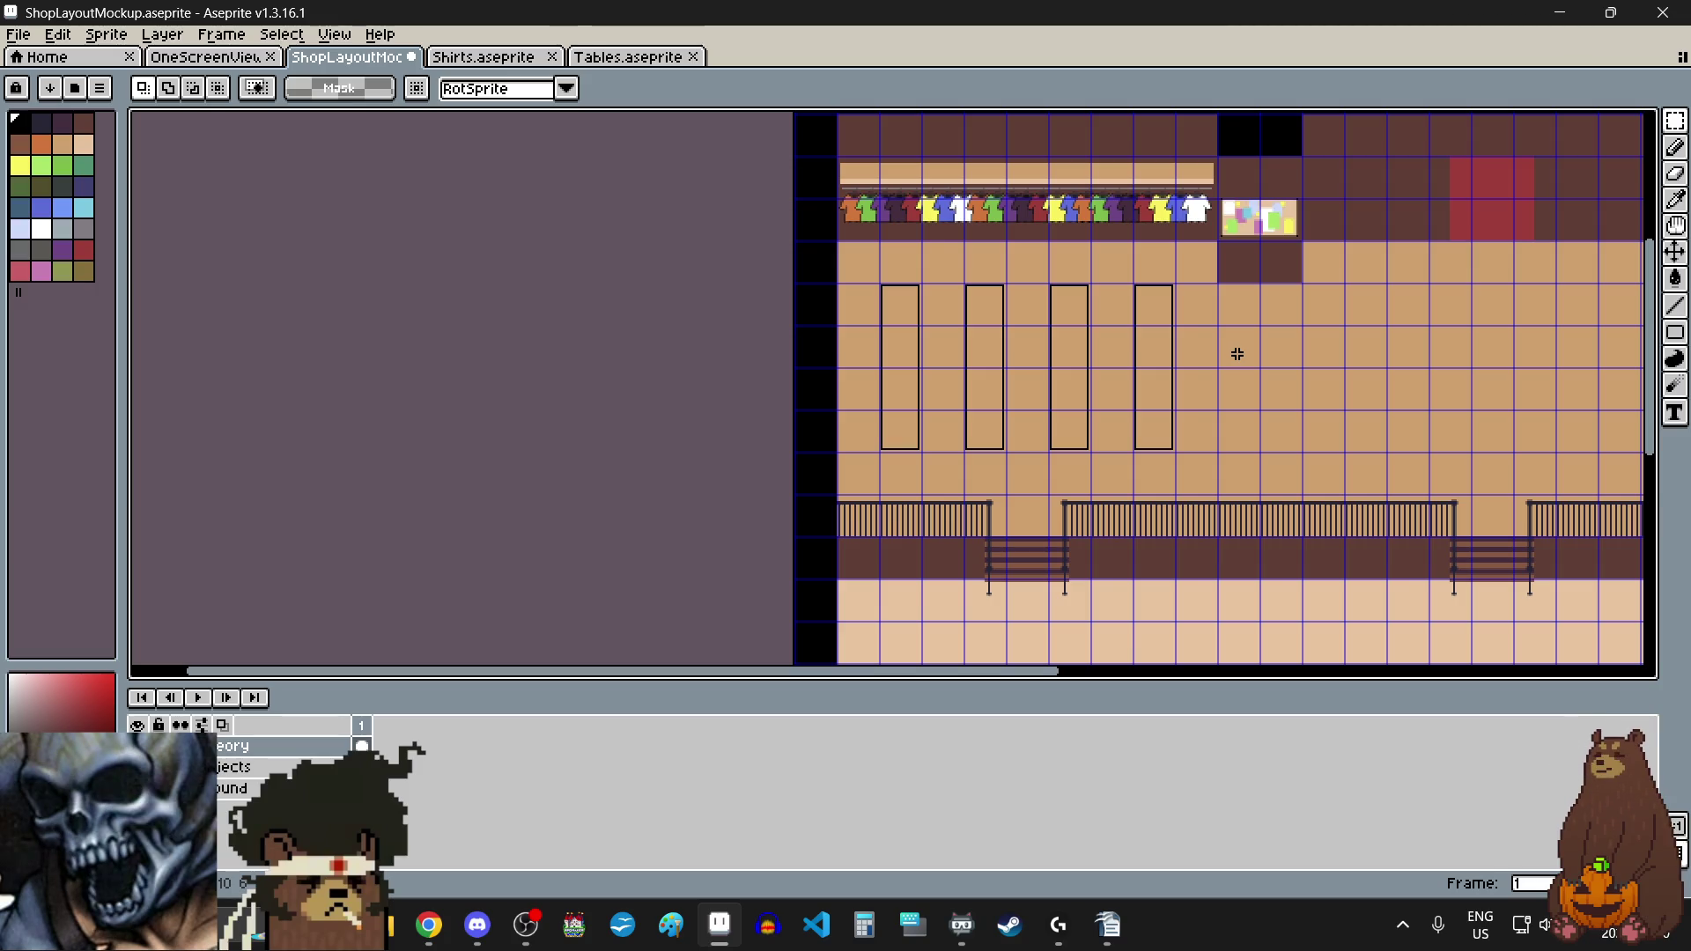
pyautogui.scroll(-1, 1238, 354)
pyautogui.scroll(1, 1238, 353)
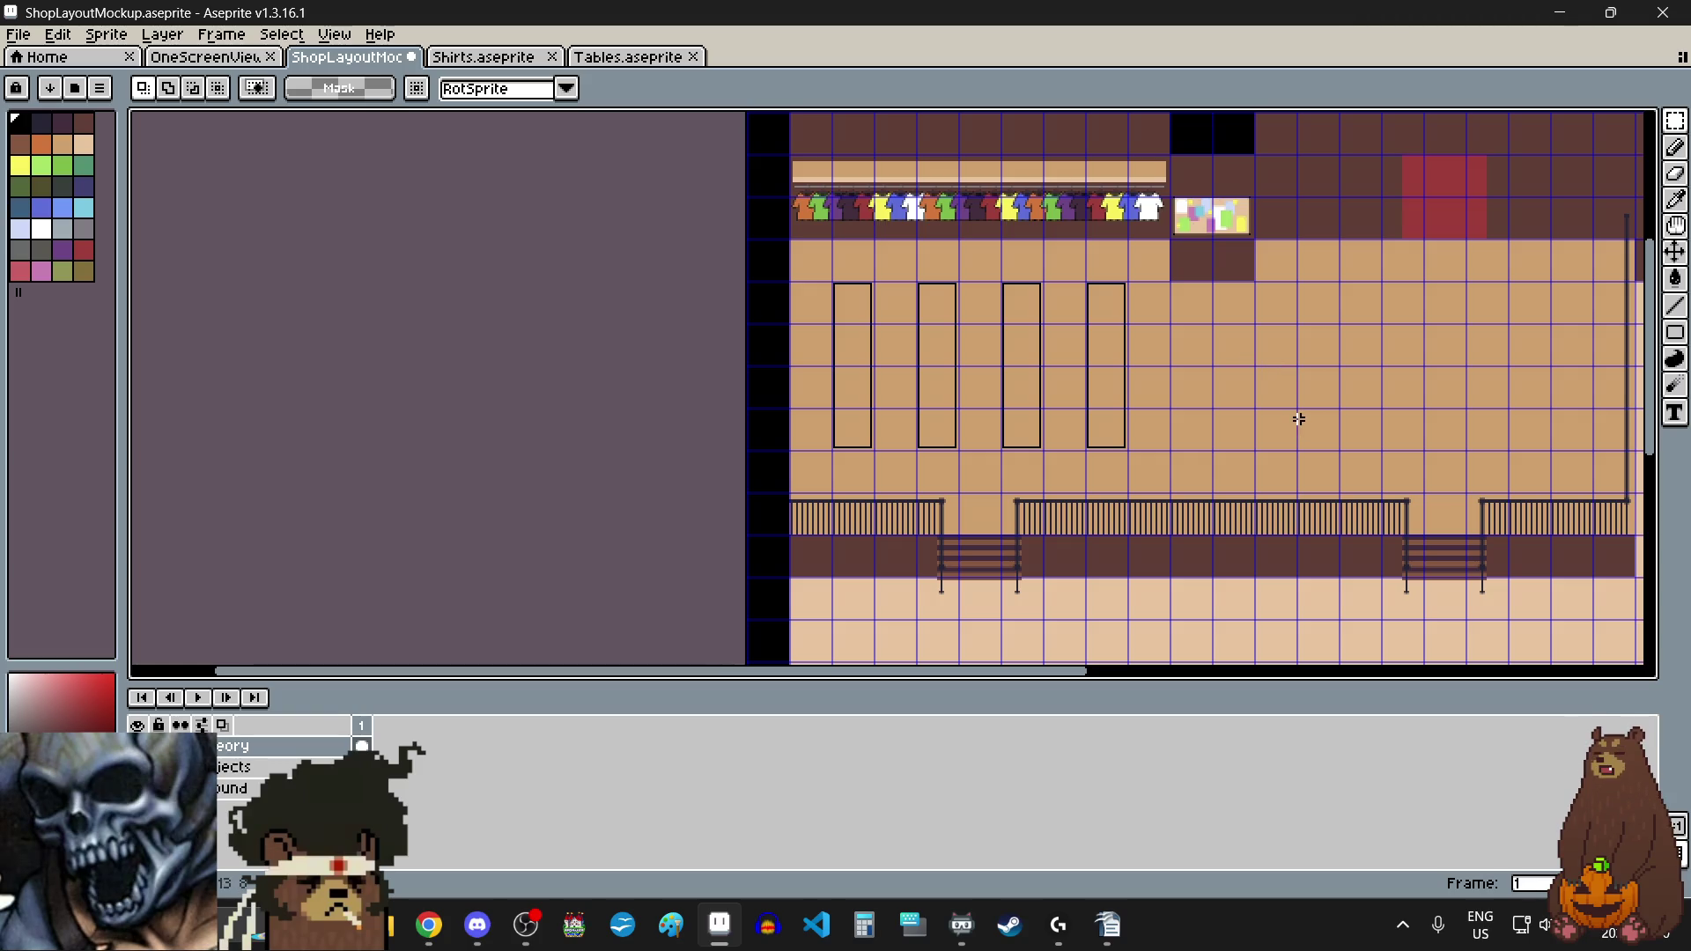
pyautogui.scroll(-2, 1301, 419)
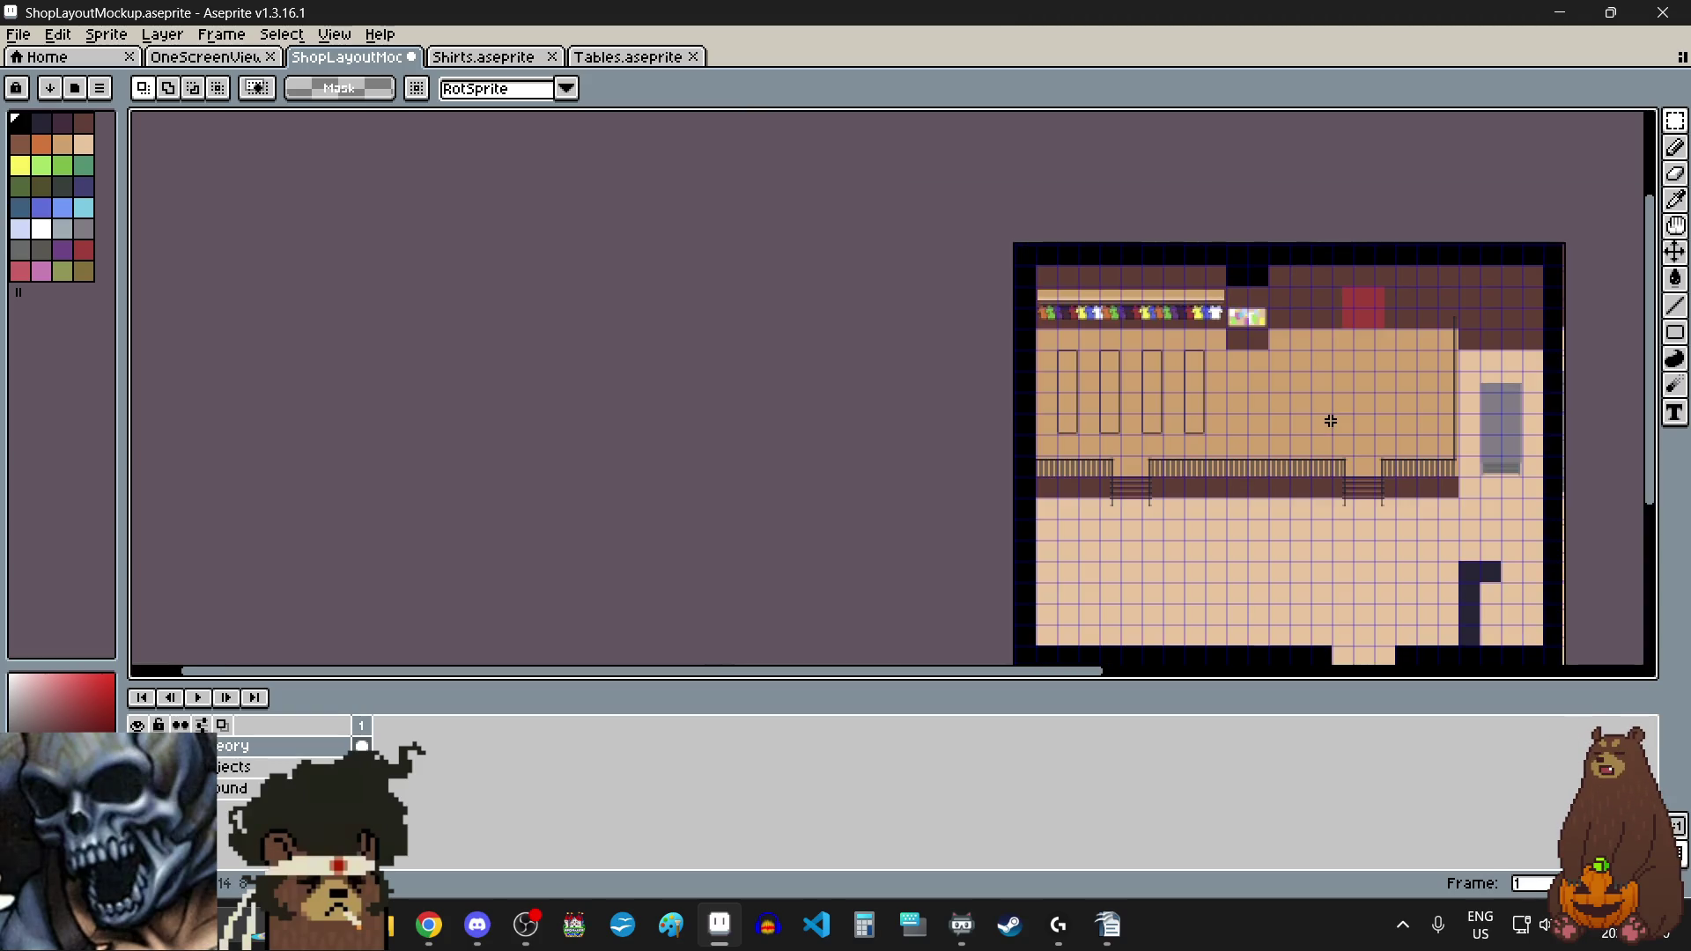
pyautogui.scroll(2, 1110, 377)
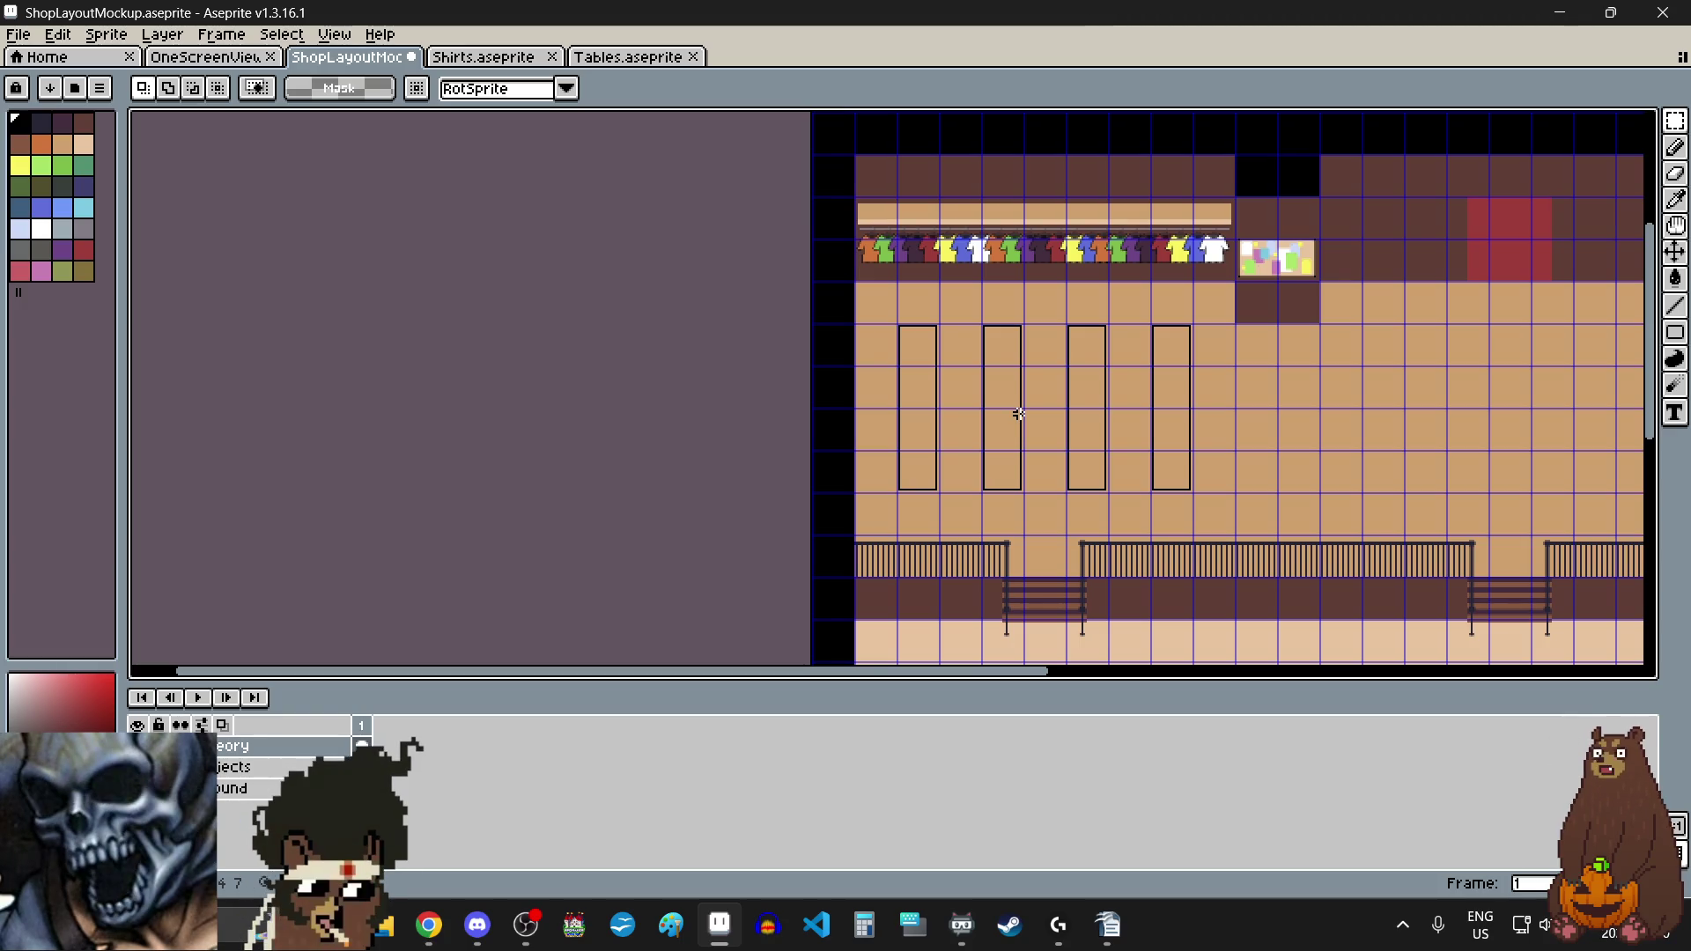
pyautogui.scroll(2, 1019, 414)
pyautogui.scroll(-2, 1019, 414)
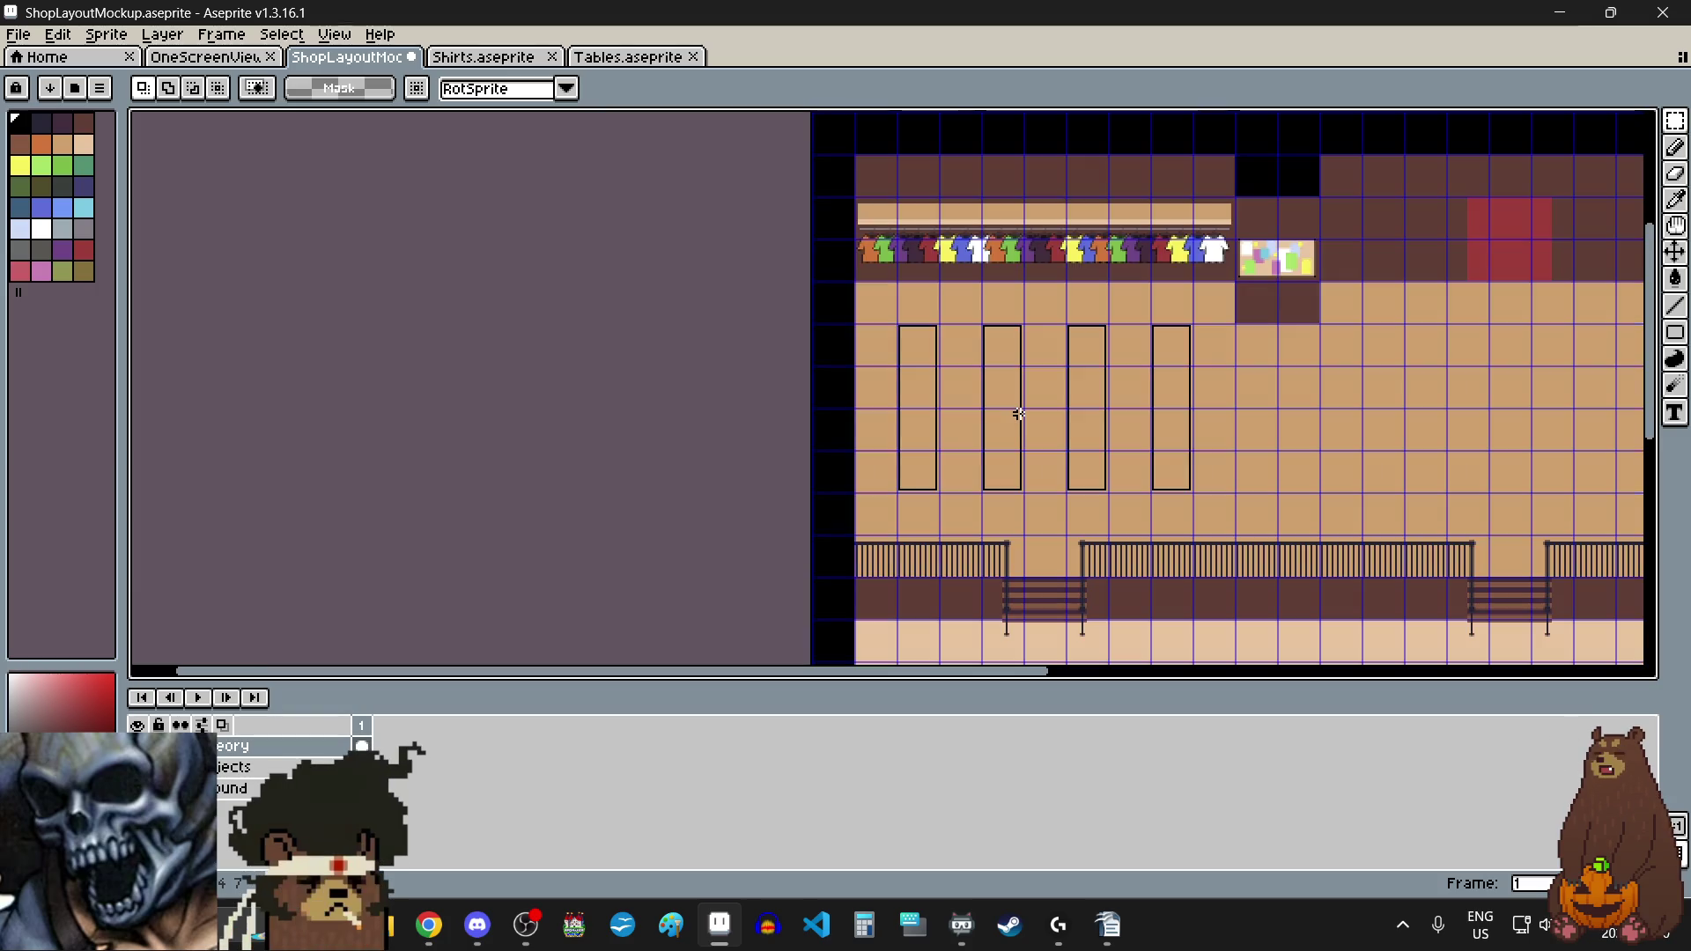
pyautogui.scroll(2, 1019, 414)
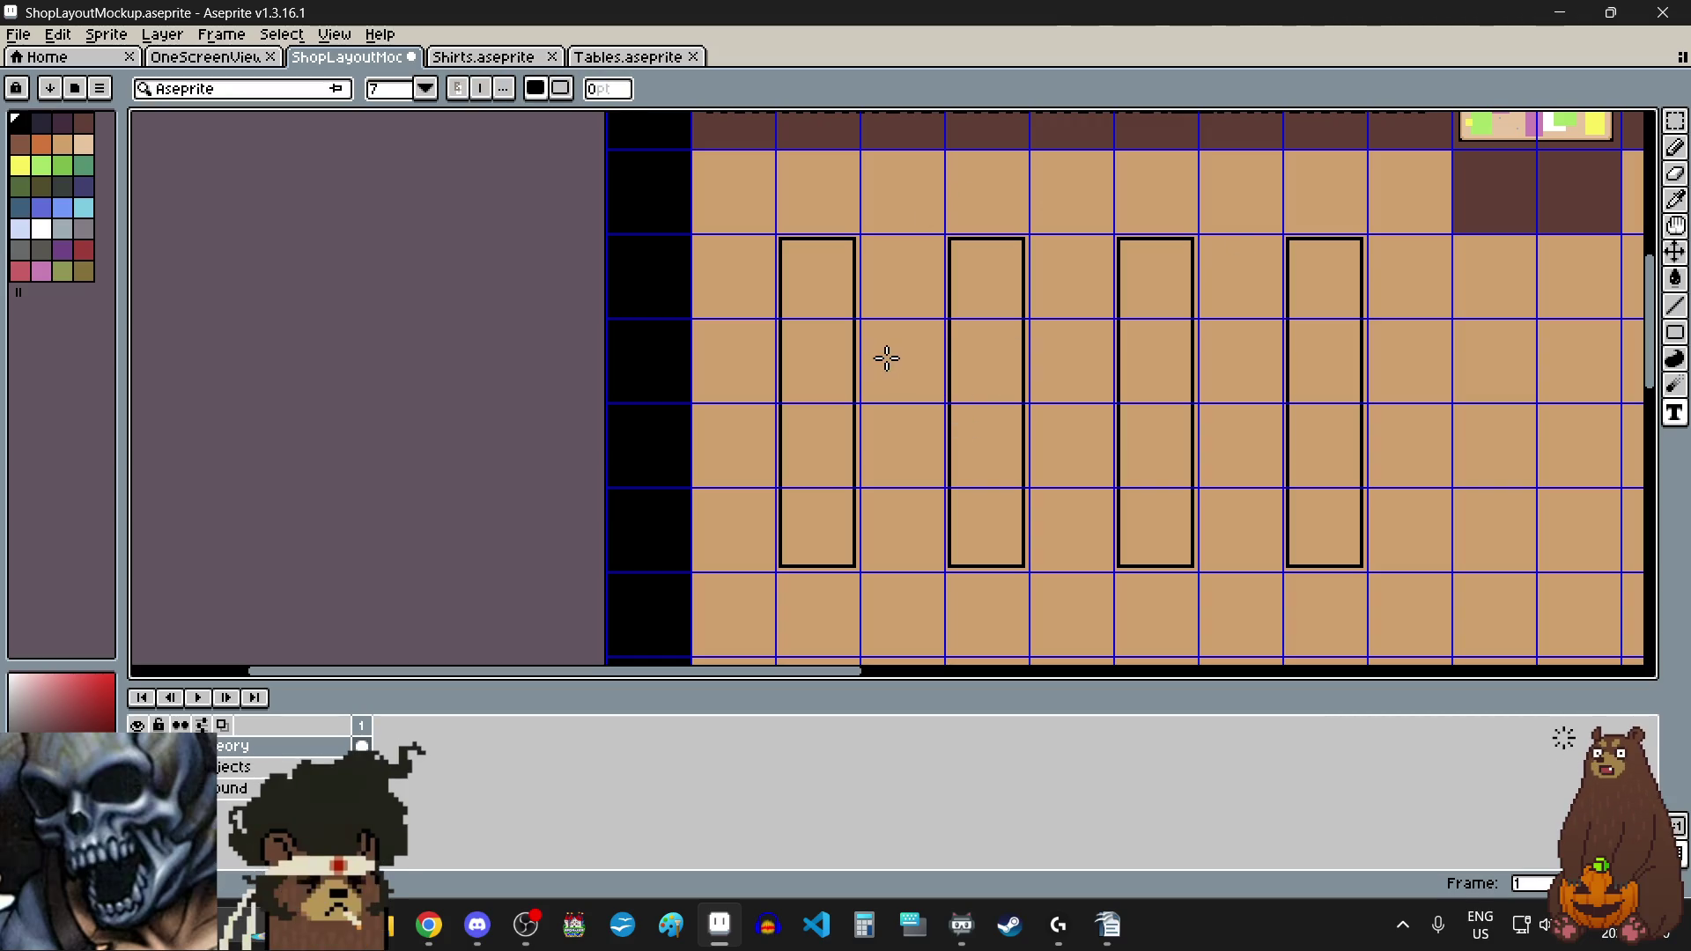
# Step: Type the text 'Clothing Racks' and move it up just beneath the four tables
pyautogui.press('t')
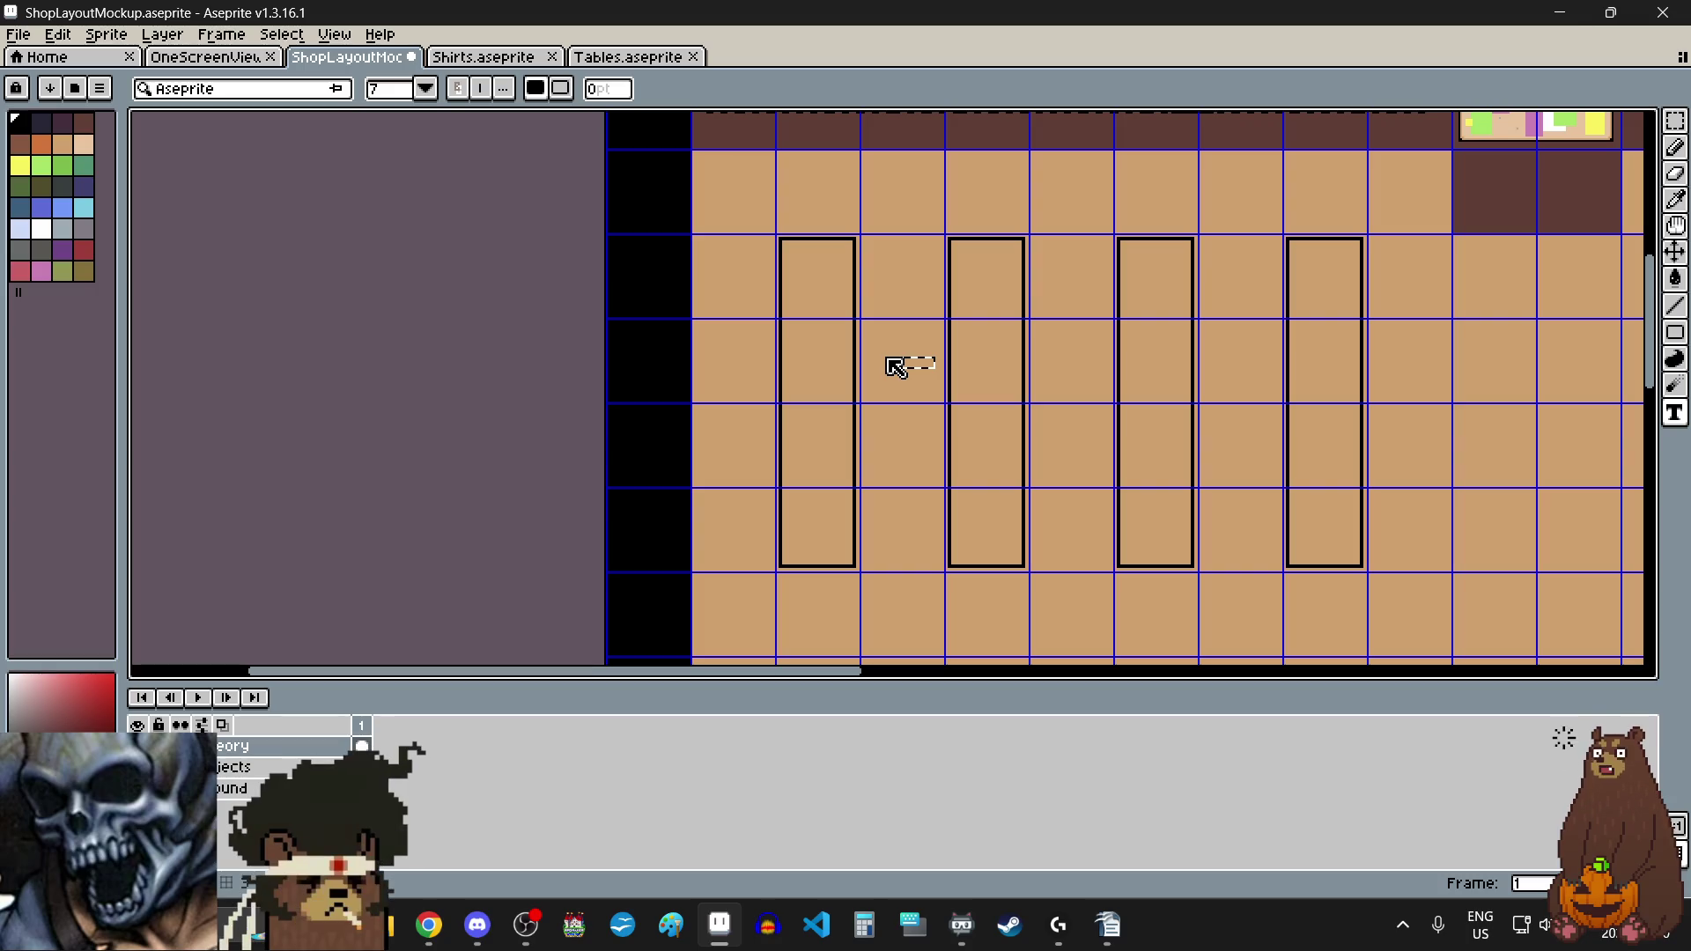
pyautogui.scroll(3, 894, 370)
pyautogui.write('Clothing R')
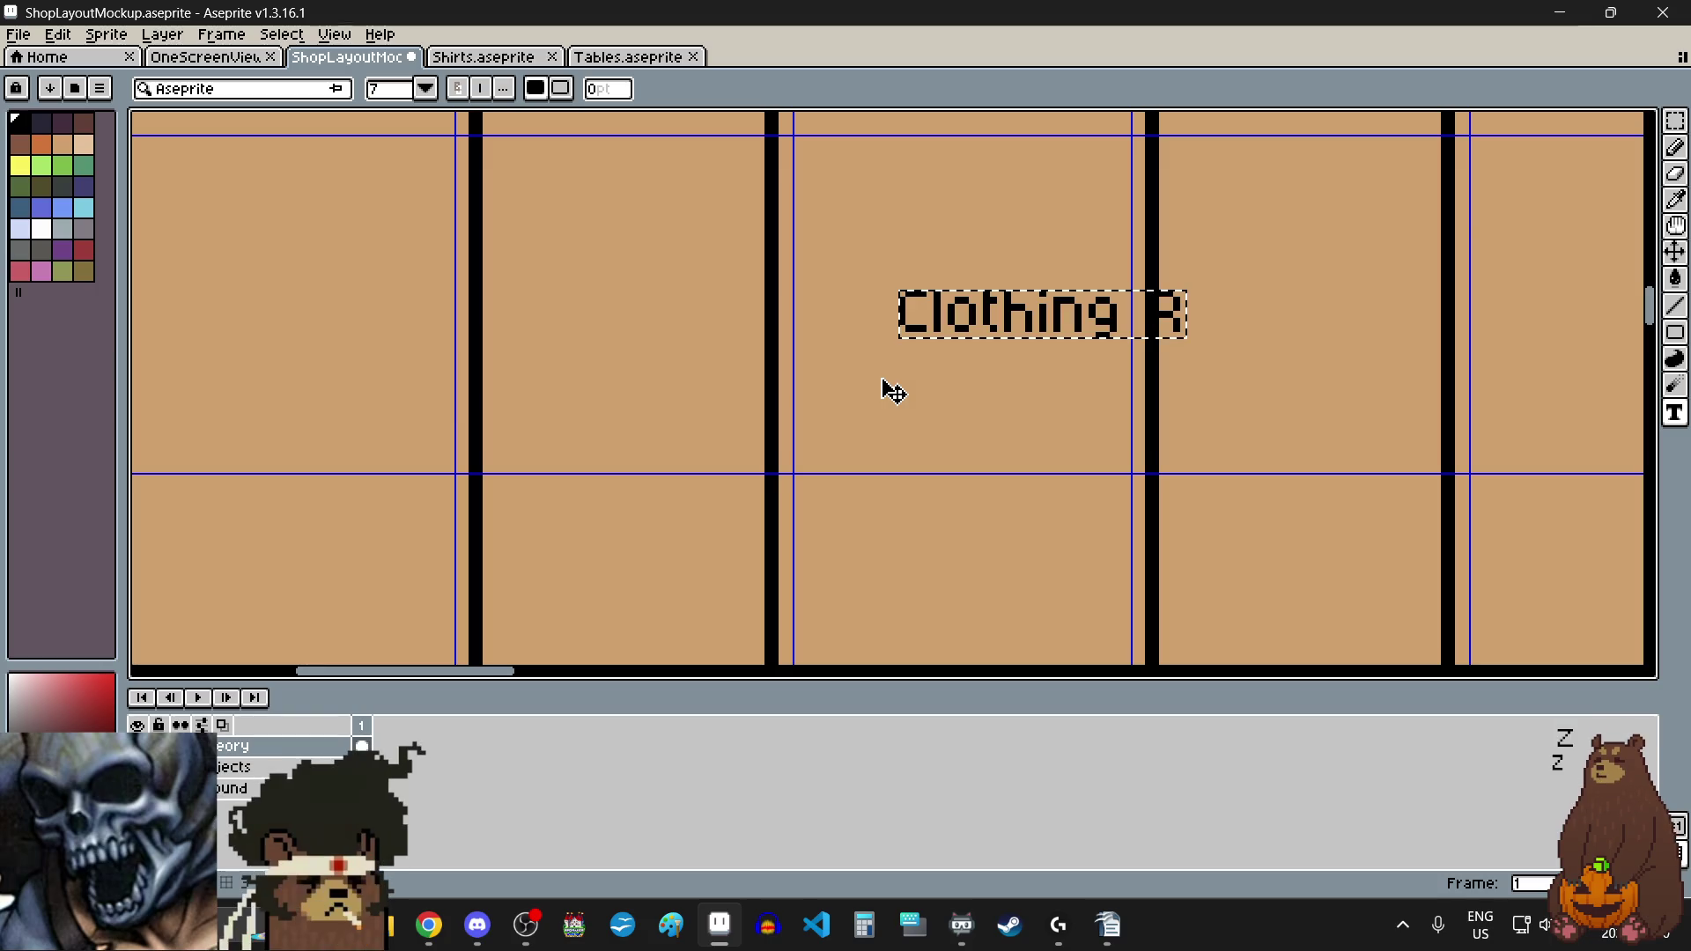
pyautogui.write('acks')
pyautogui.scroll(-3, 1065, 300)
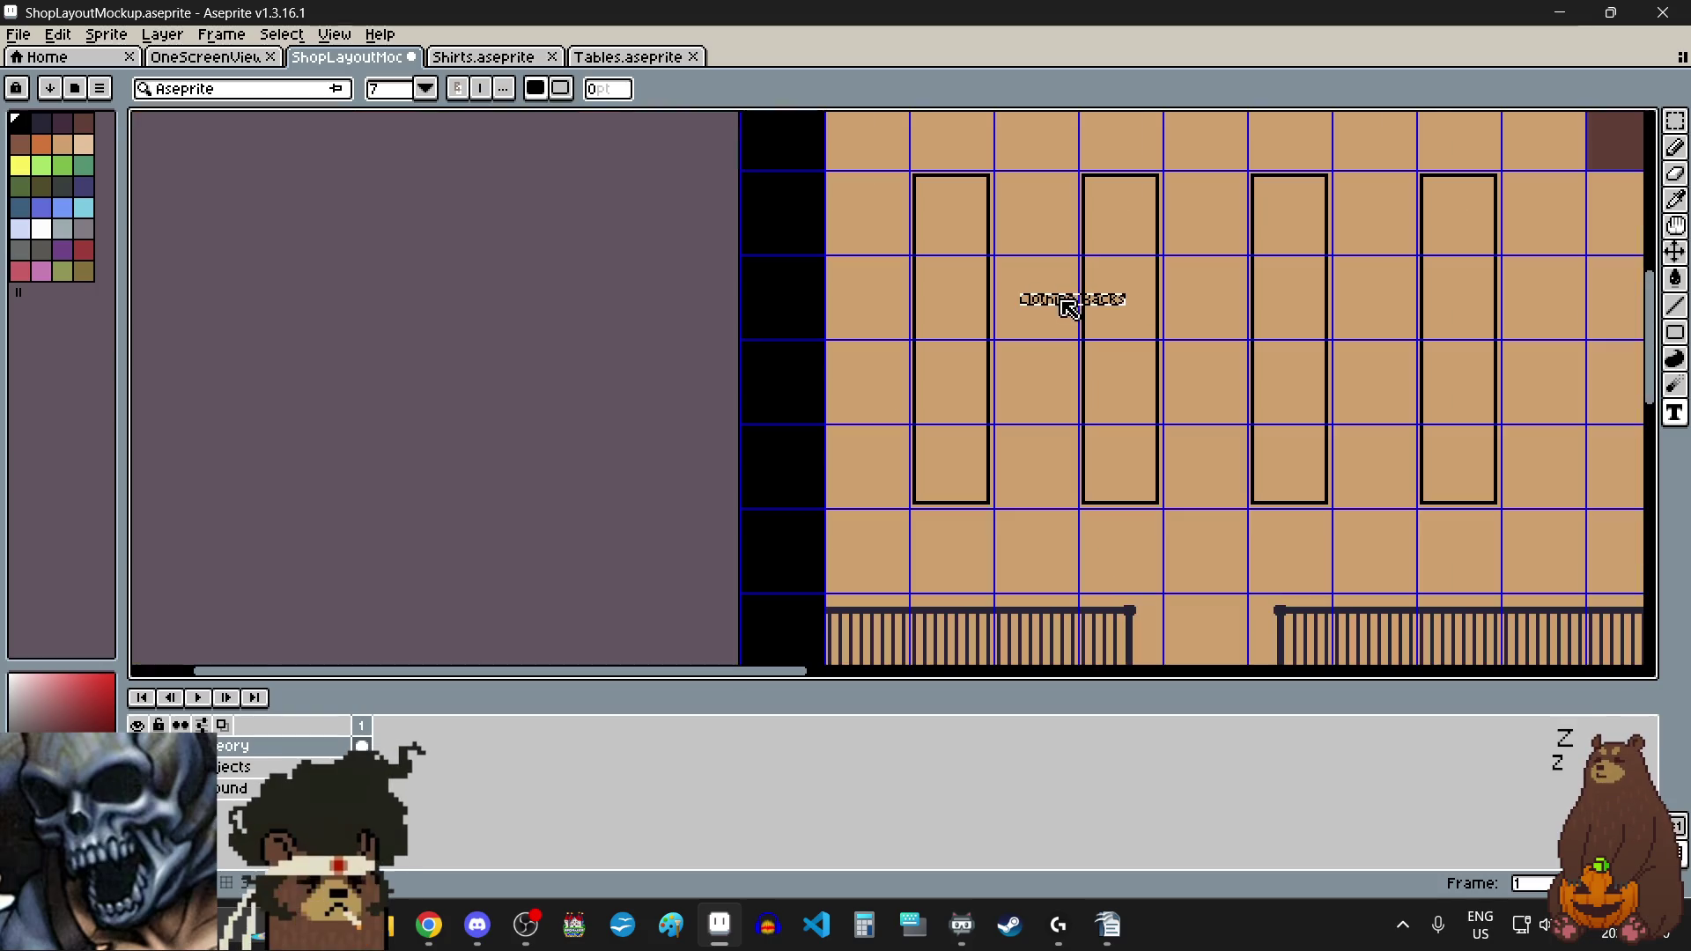
pyautogui.scroll(2, 1089, 256)
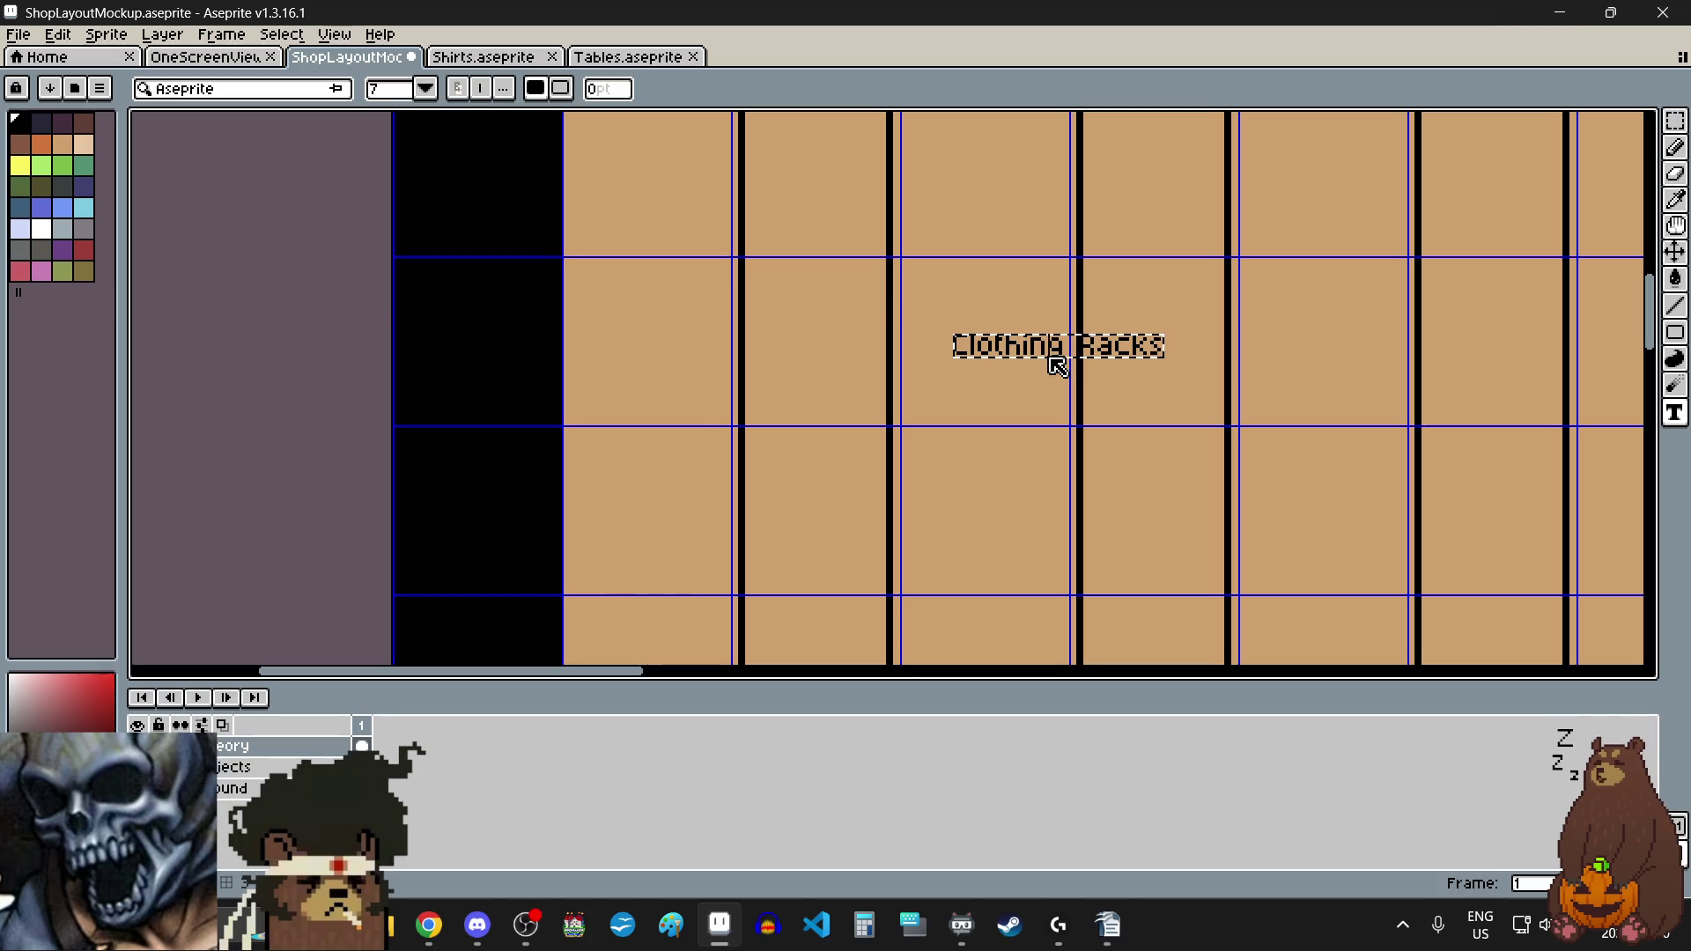
pyautogui.scroll(-4, 1060, 374)
pyautogui.scroll(4, 1121, 484)
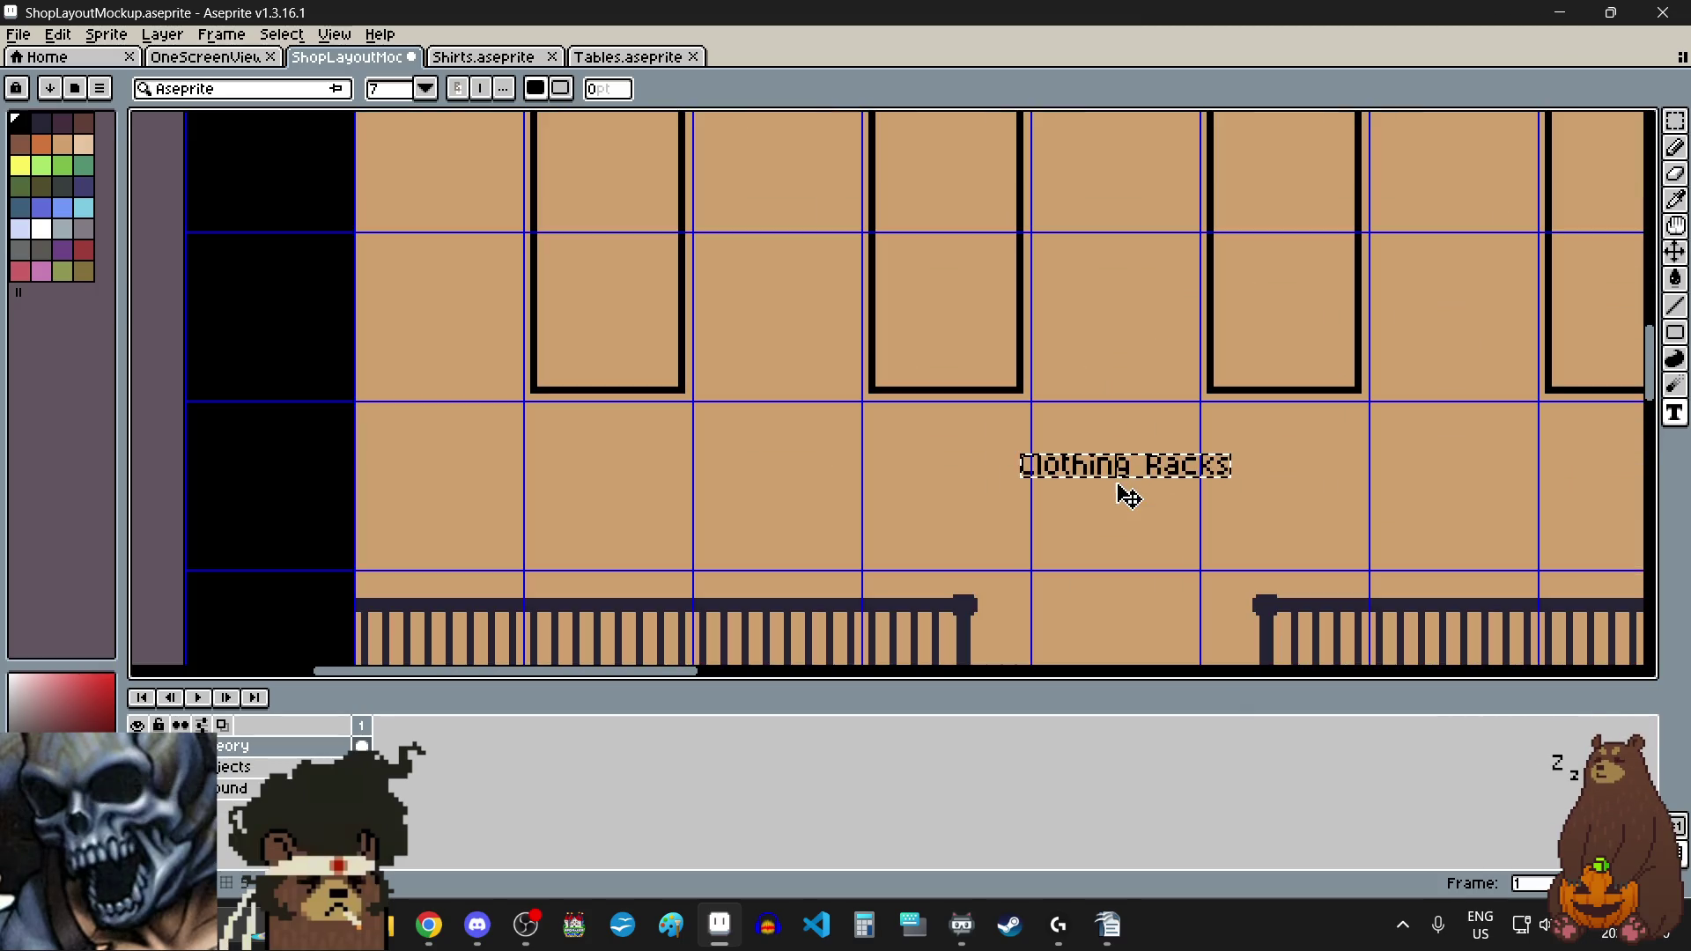
pyautogui.moveTo(1127, 489); pyautogui.dragTo(1118, 448)
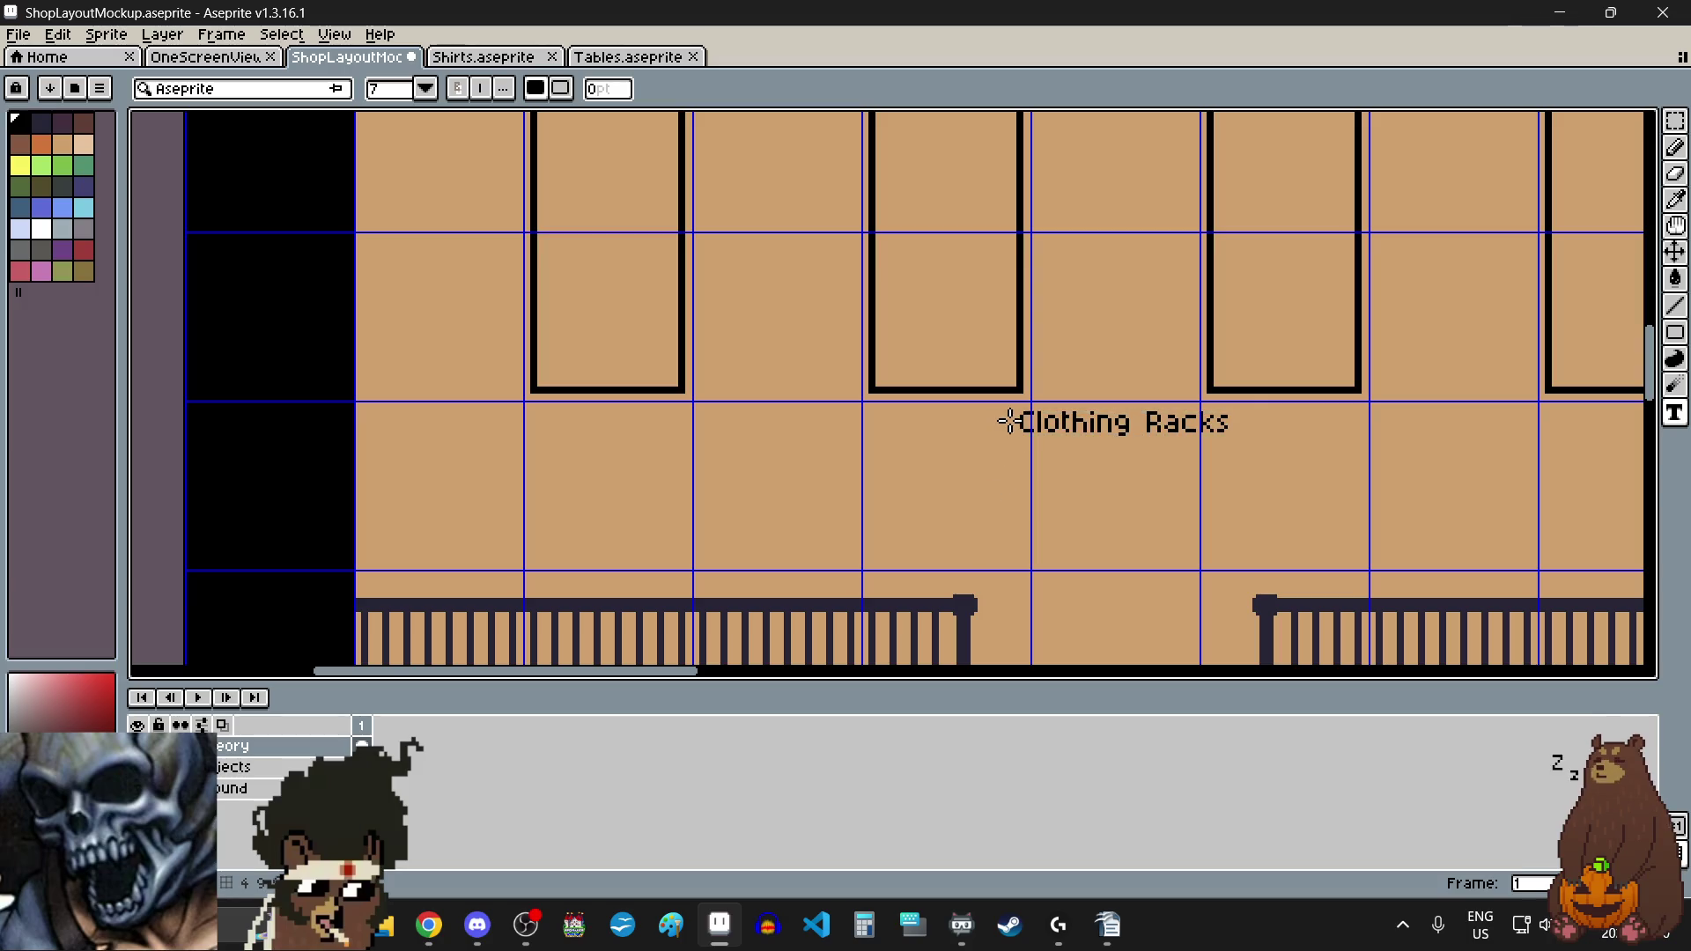
pyautogui.scroll(-4, 1004, 419)
pyautogui.scroll(1, 1034, 393)
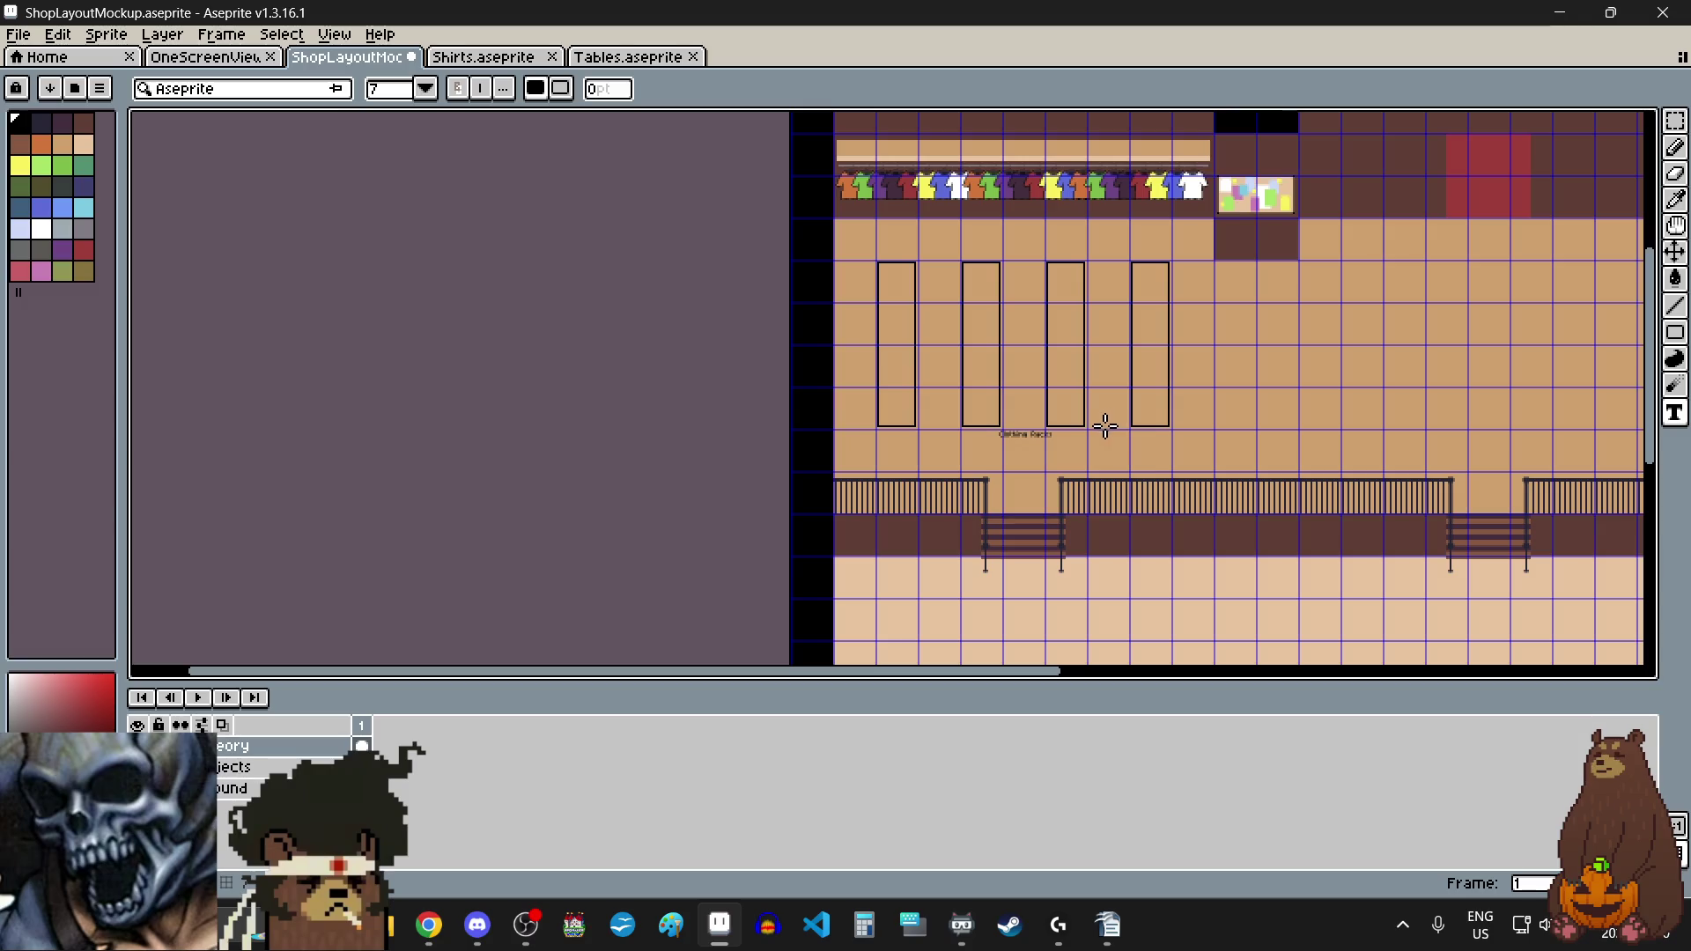
pyautogui.scroll(-1, 1124, 448)
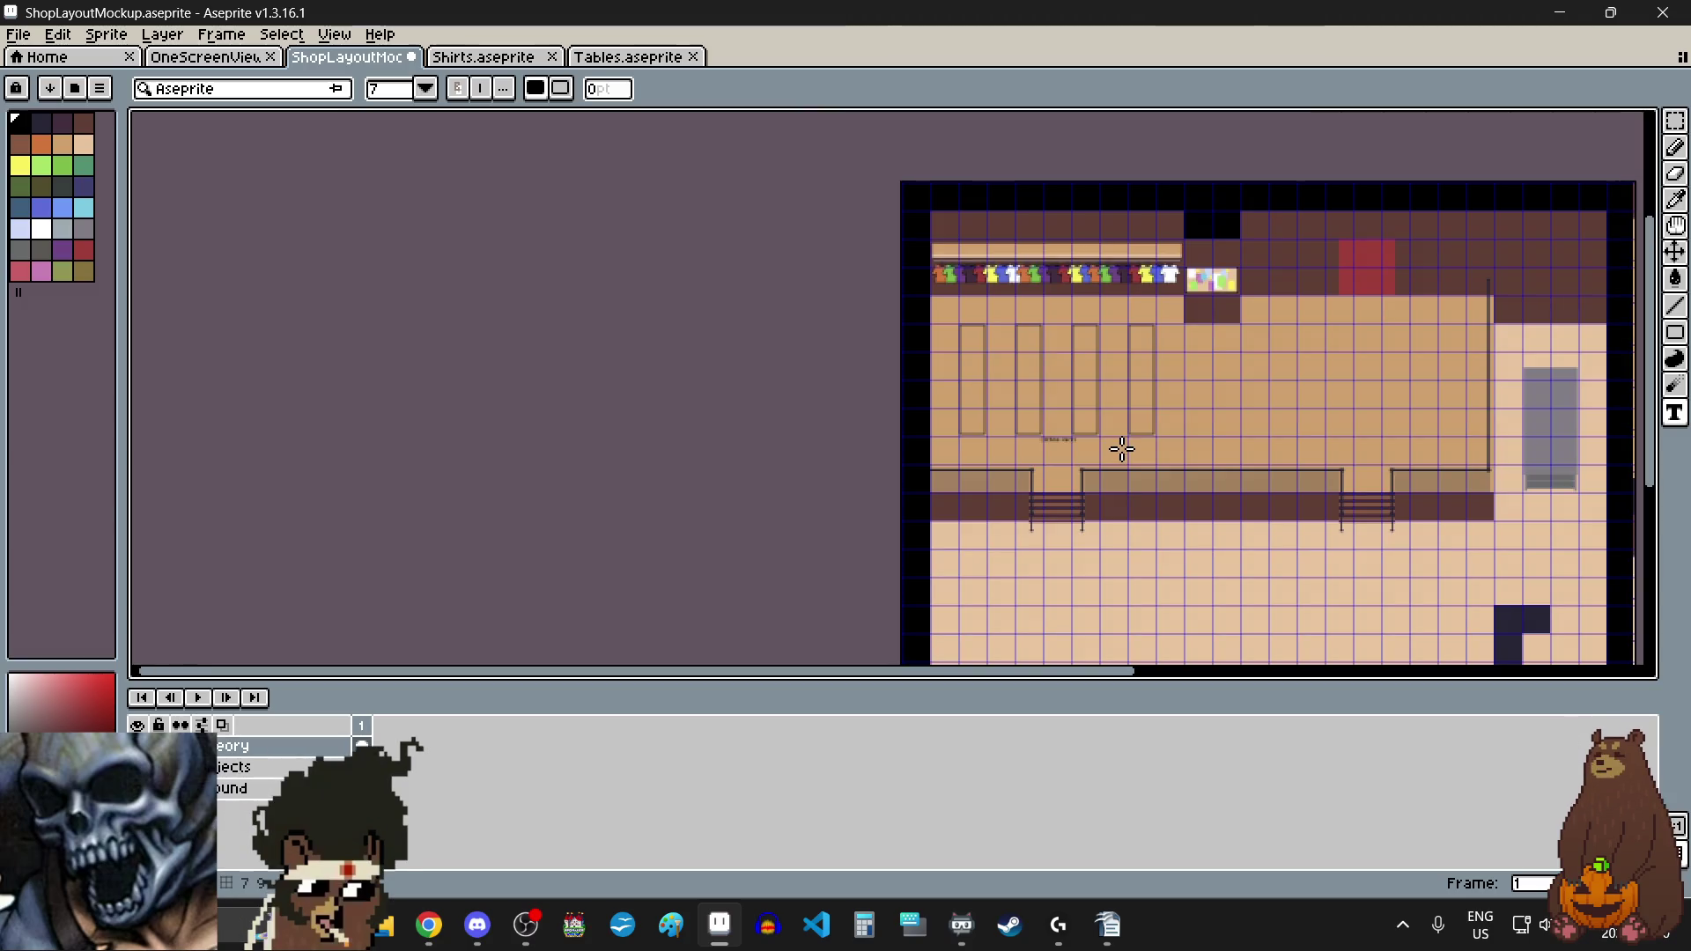
# Step: Scroll the canvas and zoom in on the balustered railing, stair gaps and Clothing Racks label
pyautogui.moveTo(1654, 354)
pyautogui.mouseDown()
pyautogui.moveTo(1652, 416)
pyautogui.moveTo(1652, 352)
pyautogui.mouseUp()
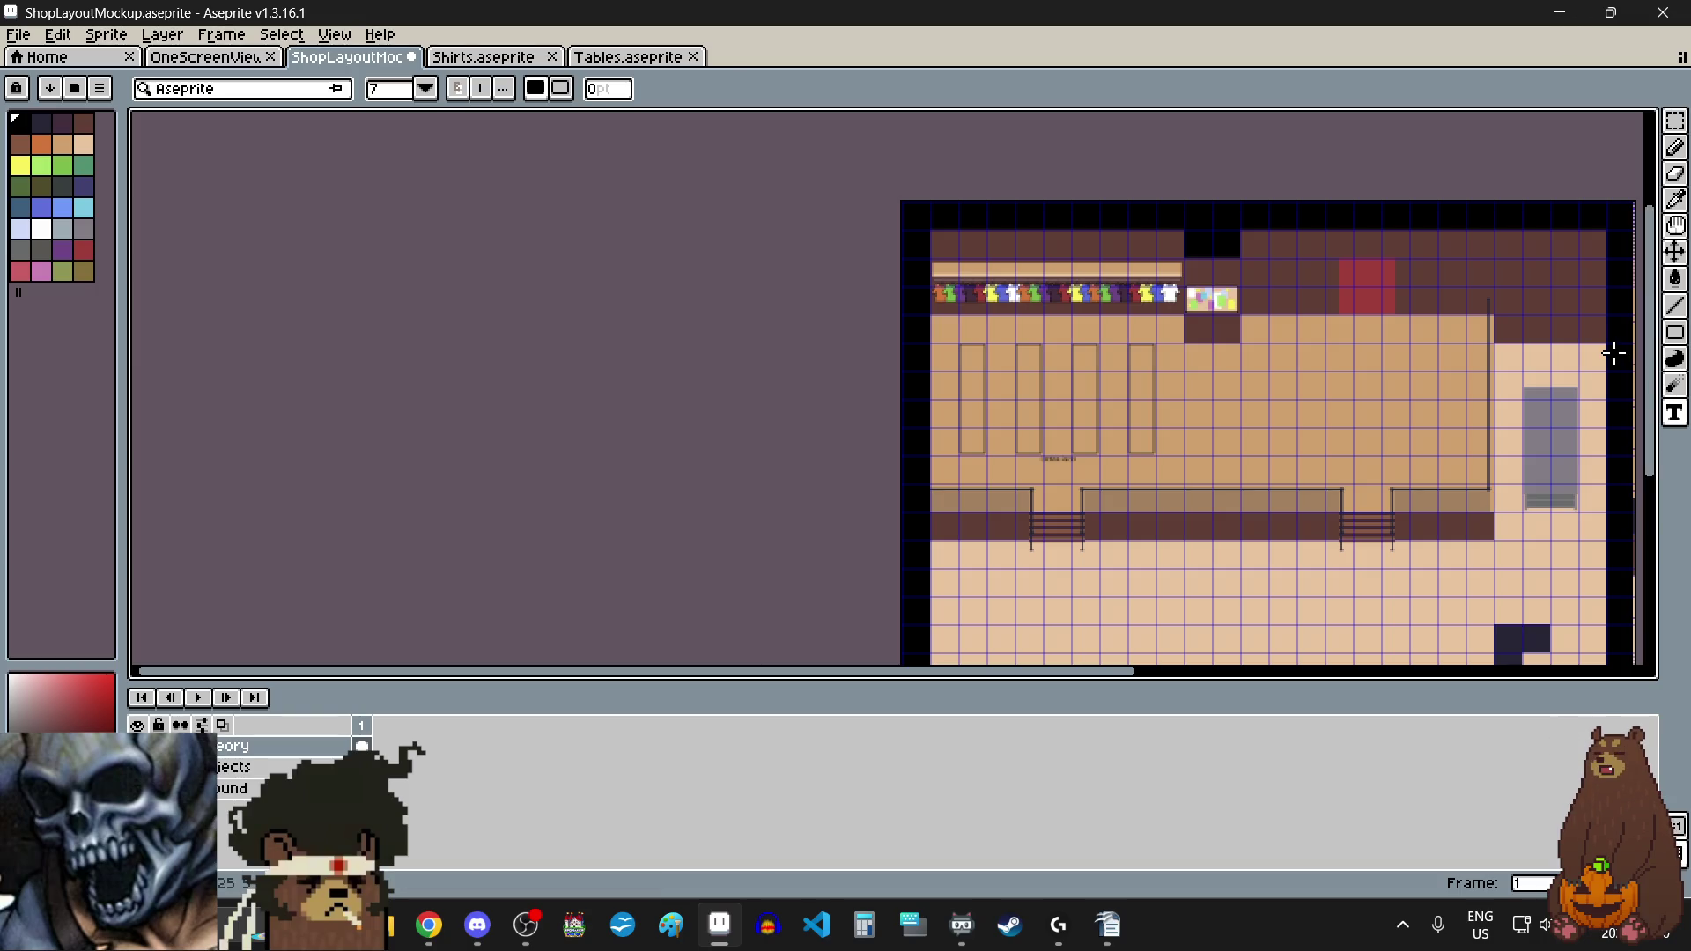
pyautogui.moveTo(1649, 370)
pyautogui.mouseDown()
pyautogui.moveTo(1642, 458)
pyautogui.moveTo(1642, 393)
pyautogui.mouseUp()
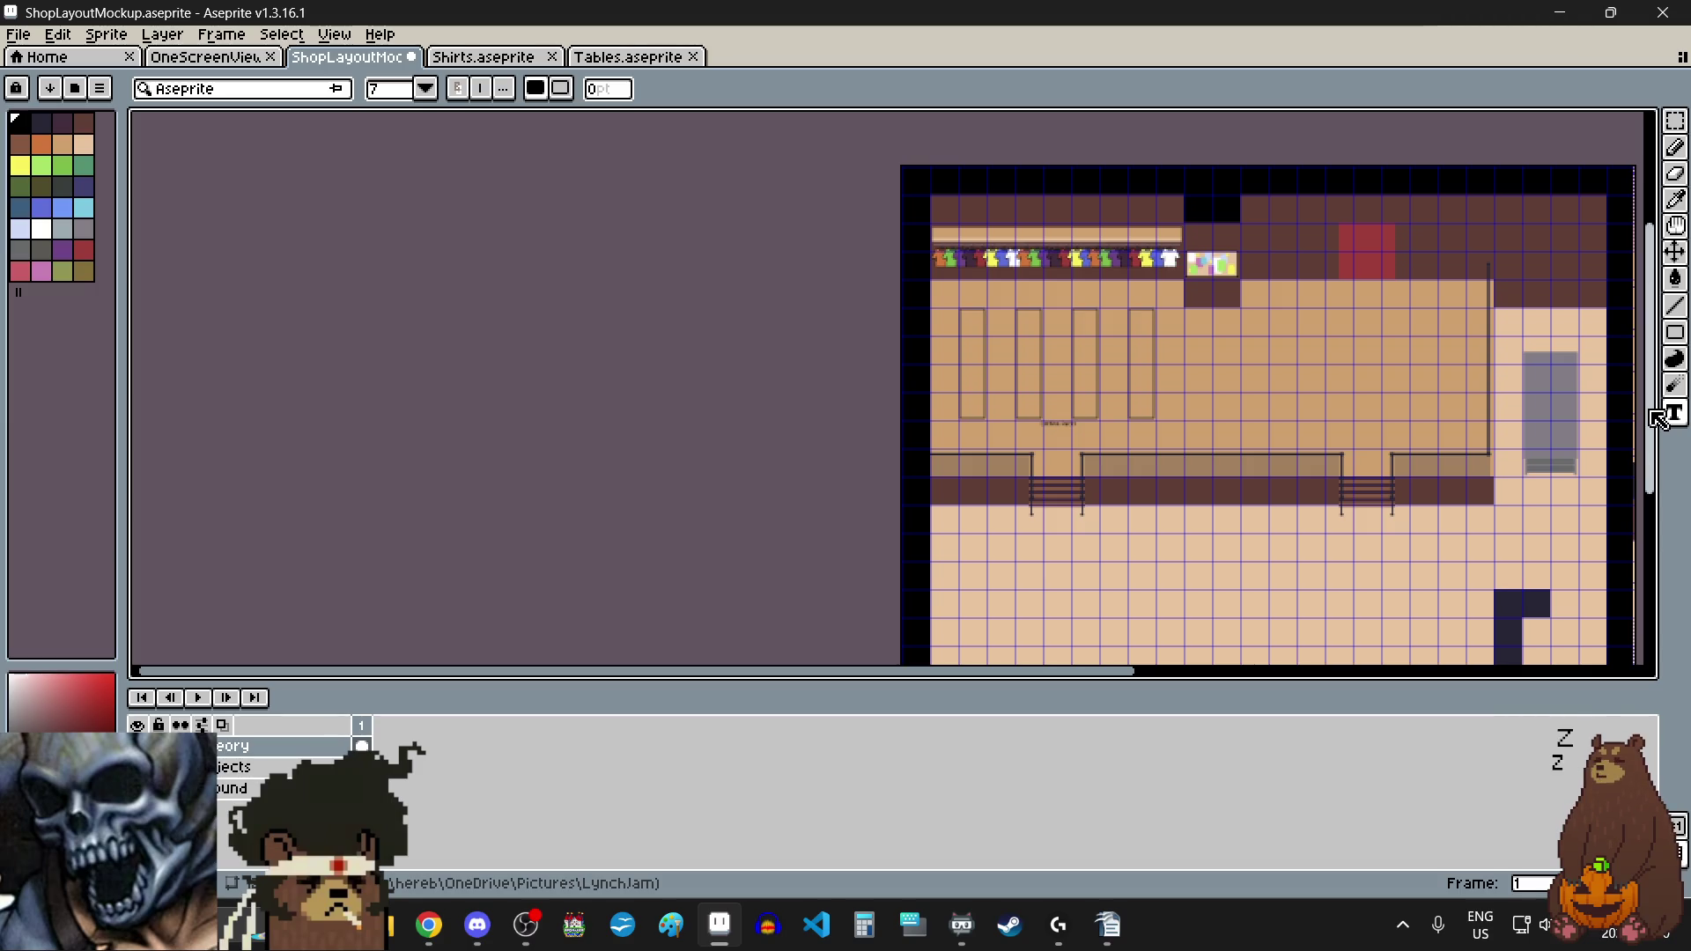
pyautogui.moveTo(1651, 414)
pyautogui.mouseDown()
pyautogui.moveTo(1654, 489)
pyautogui.moveTo(1662, 394)
pyautogui.mouseUp()
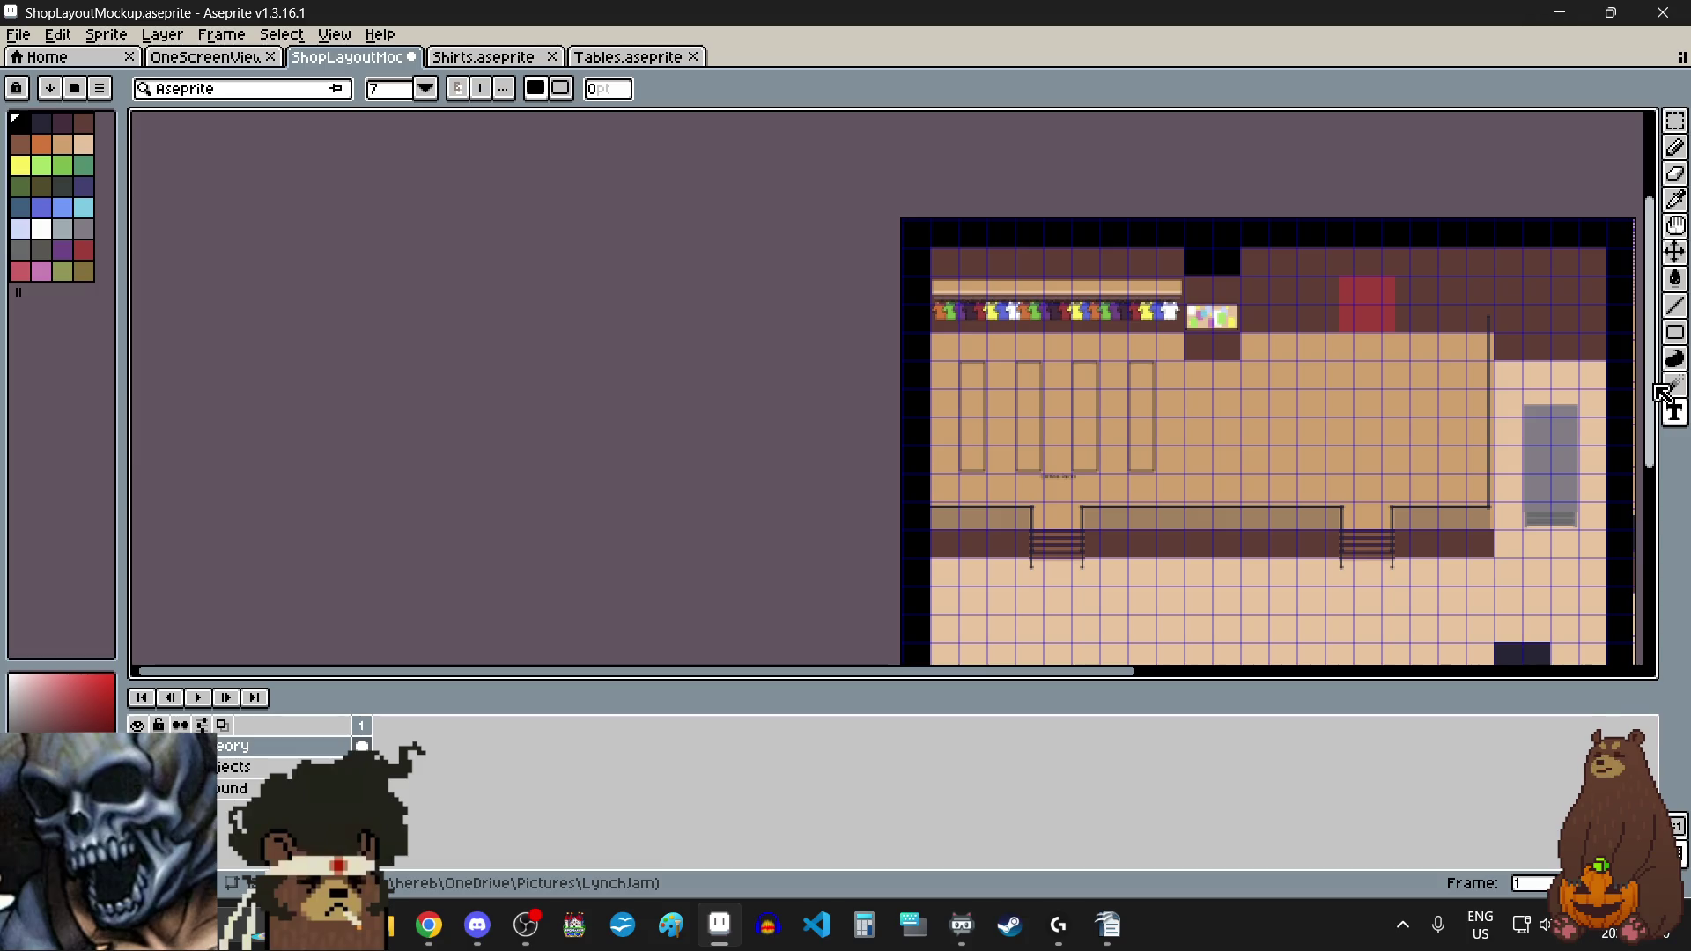
pyautogui.scroll(-3, 1656, 387)
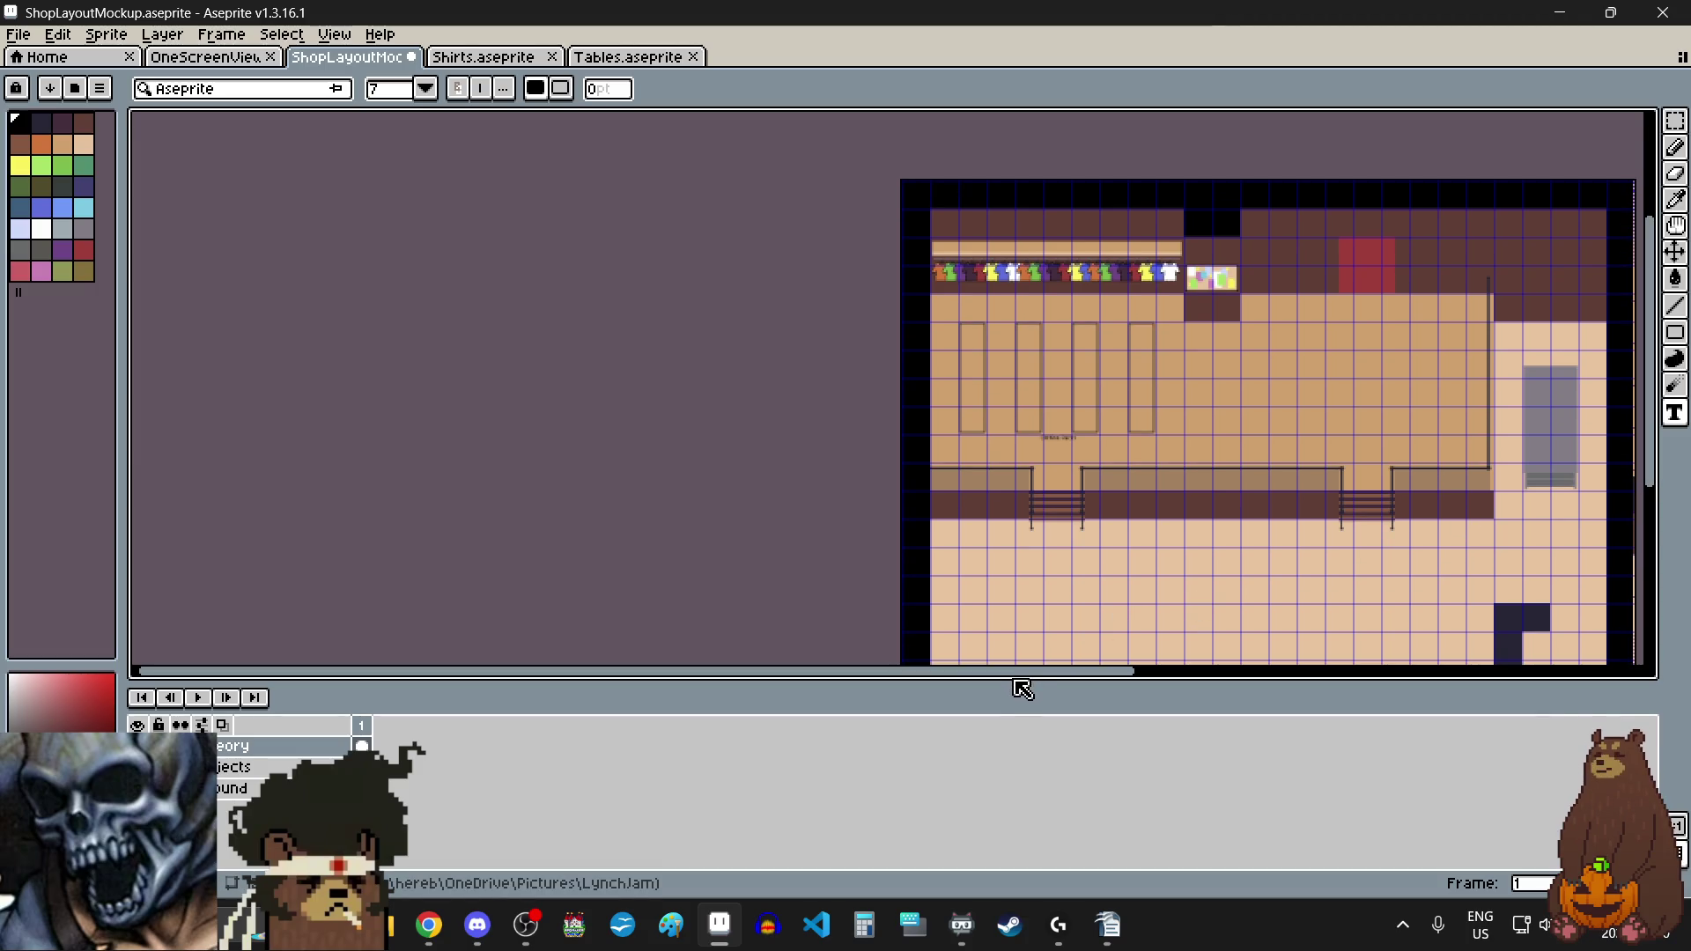
pyautogui.moveTo(1020, 678); pyautogui.dragTo(1048, 678)
pyautogui.moveTo(1174, 679); pyautogui.dragTo(1203, 675)
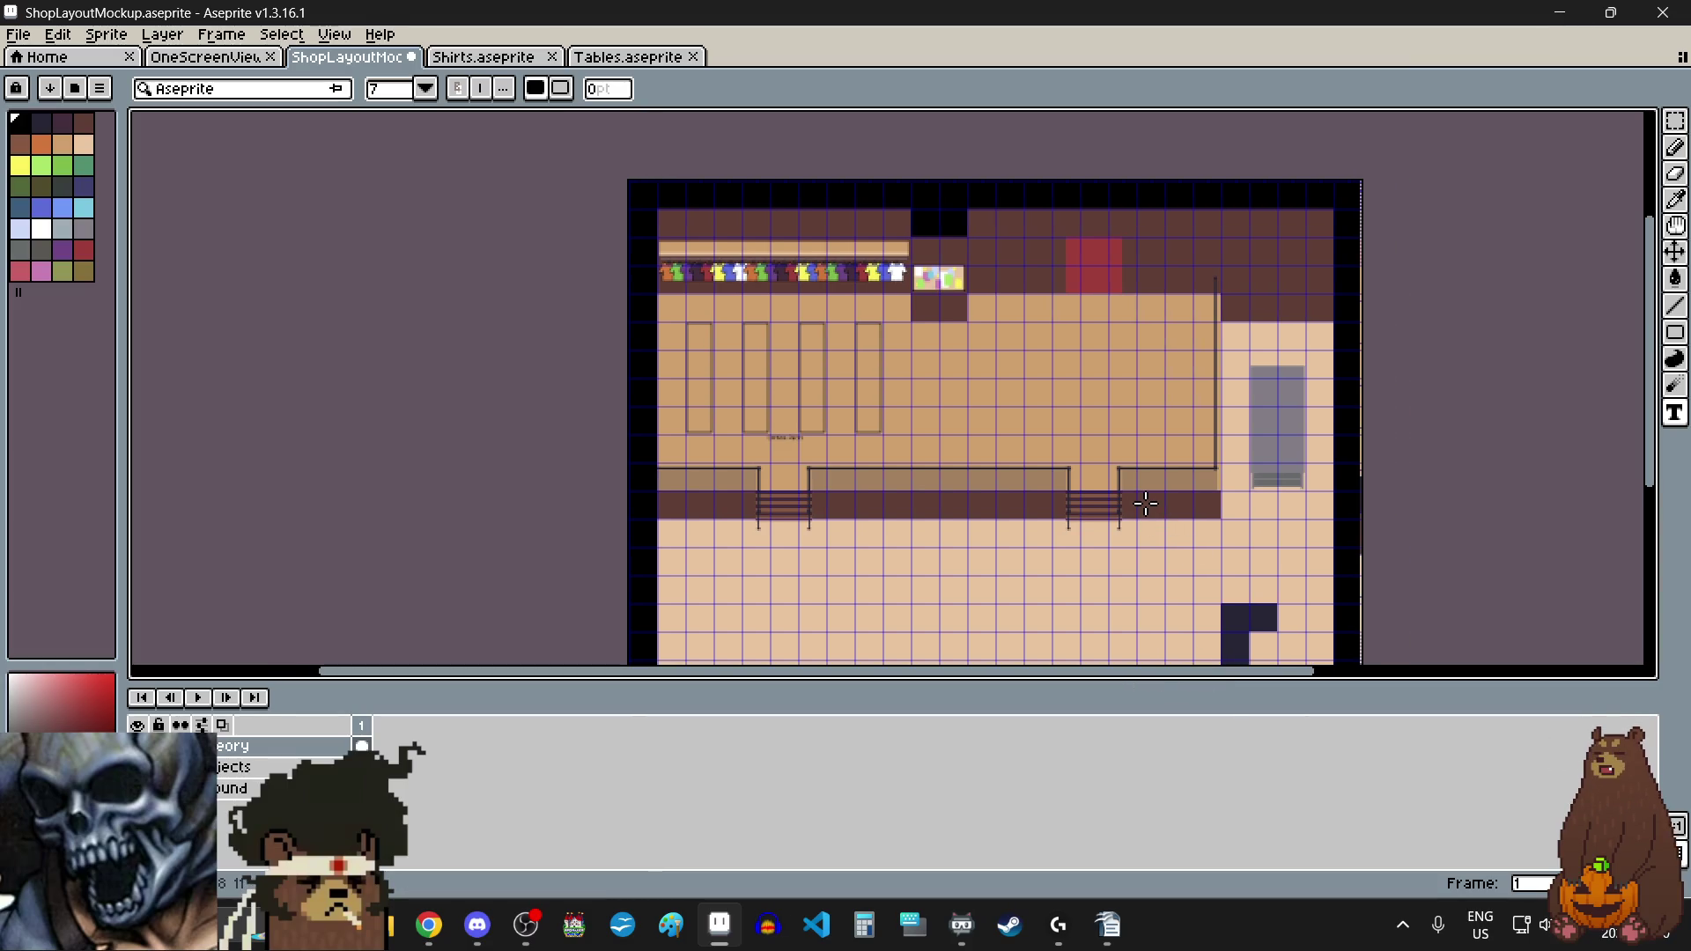
pyautogui.press('+')
pyautogui.press('+')
pyautogui.press('+')
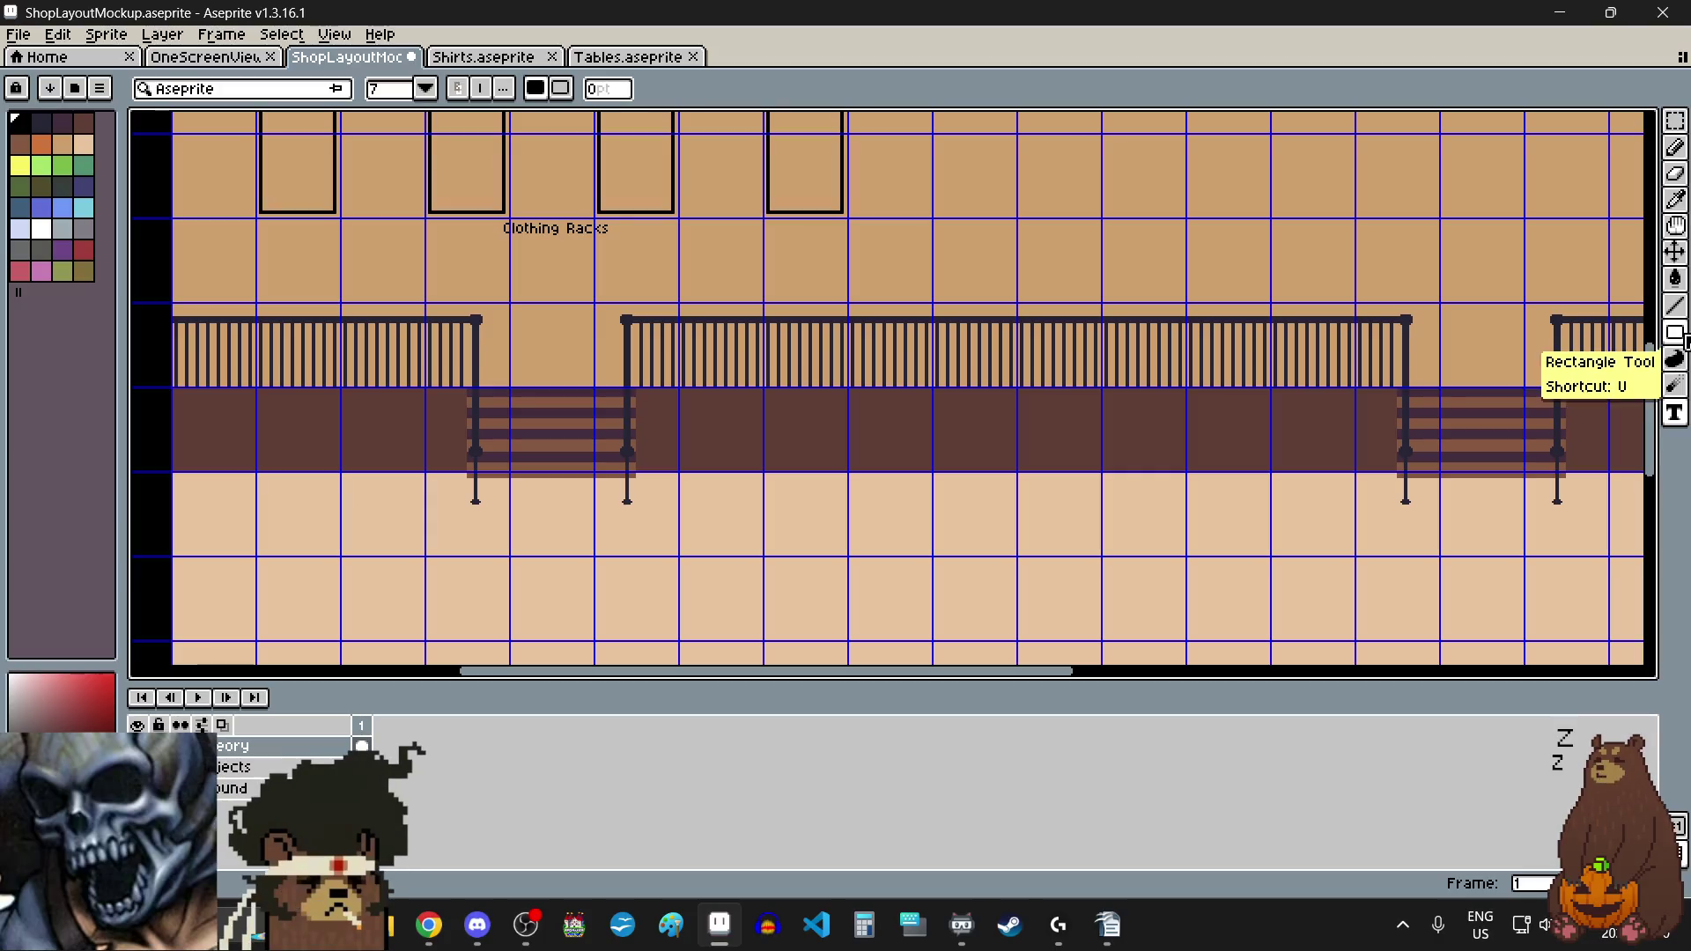
# Step: Draw a rectangle outline across the counter strip between the two stair gaps
pyautogui.click(1645, 332)
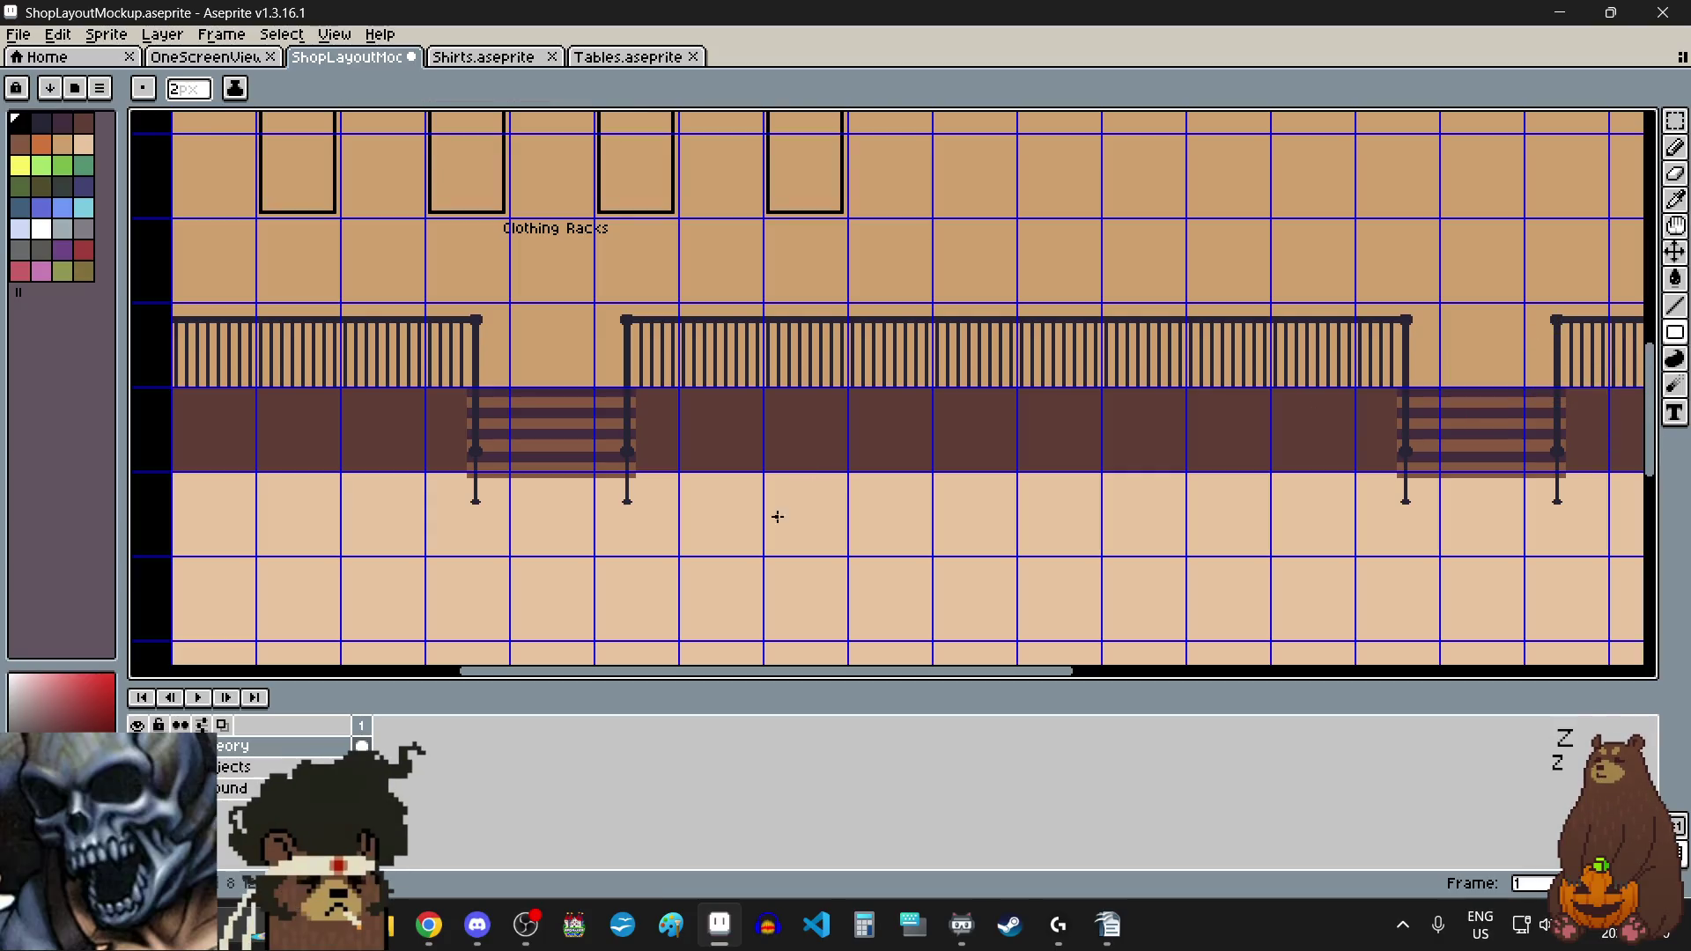
pyautogui.scroll(4, 769, 557)
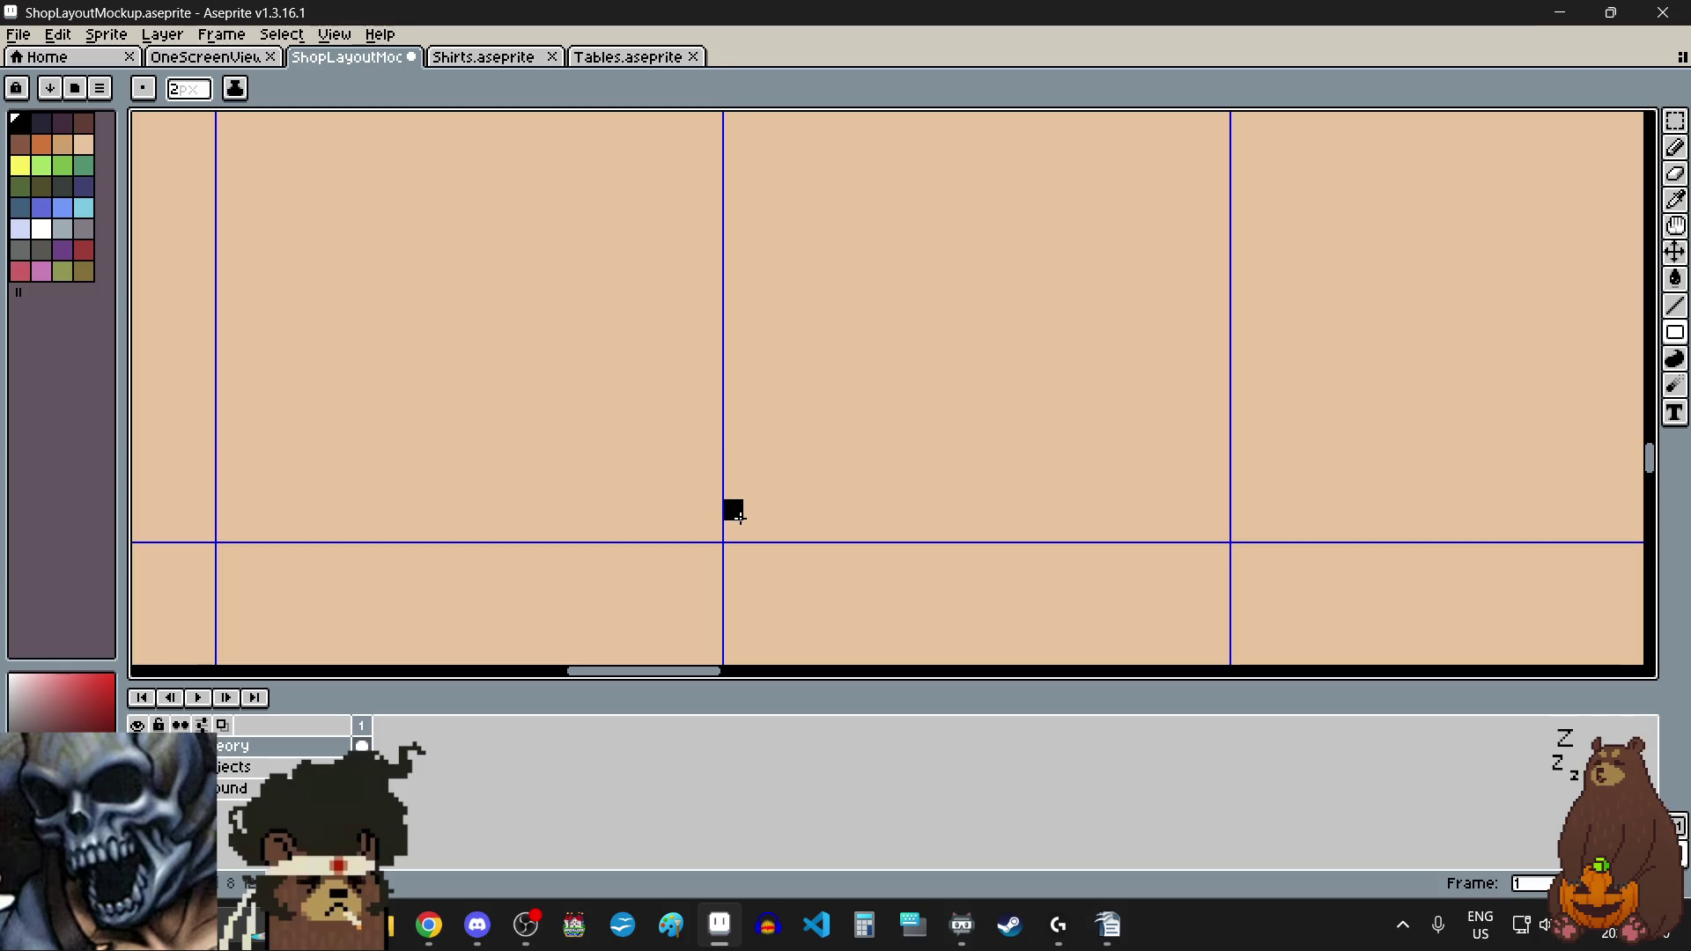
pyautogui.scroll(-1, 735, 510)
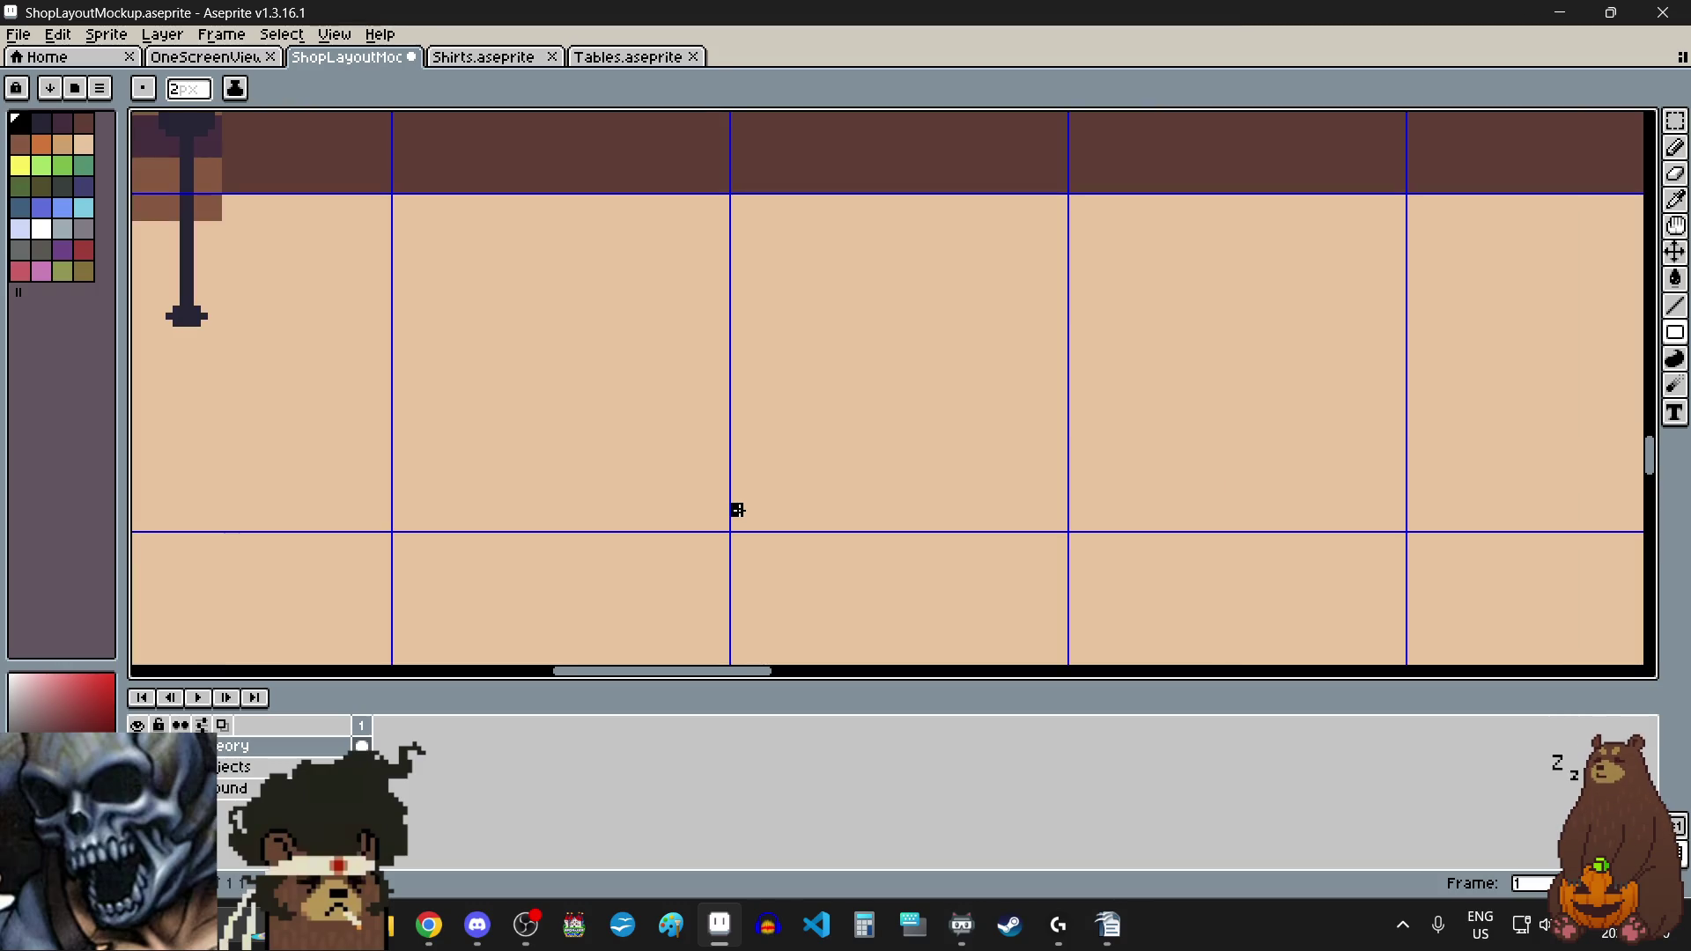
pyautogui.press('v')
pyautogui.scroll(4, 740, 513)
pyautogui.press('b')
pyautogui.scroll(-3, 773, 517)
pyautogui.moveTo(772, 517)
pyautogui.mouseDown()
pyautogui.moveTo(1107, 305)
pyautogui.moveTo(958, 304)
pyautogui.moveTo(931, 278)
pyautogui.moveTo(929, 419)
pyautogui.moveTo(886, 398)
pyautogui.mouseUp()
pyautogui.scroll(3, 931, 279)
pyautogui.scroll(2, 925, 414)
pyautogui.scroll(-4, 883, 389)
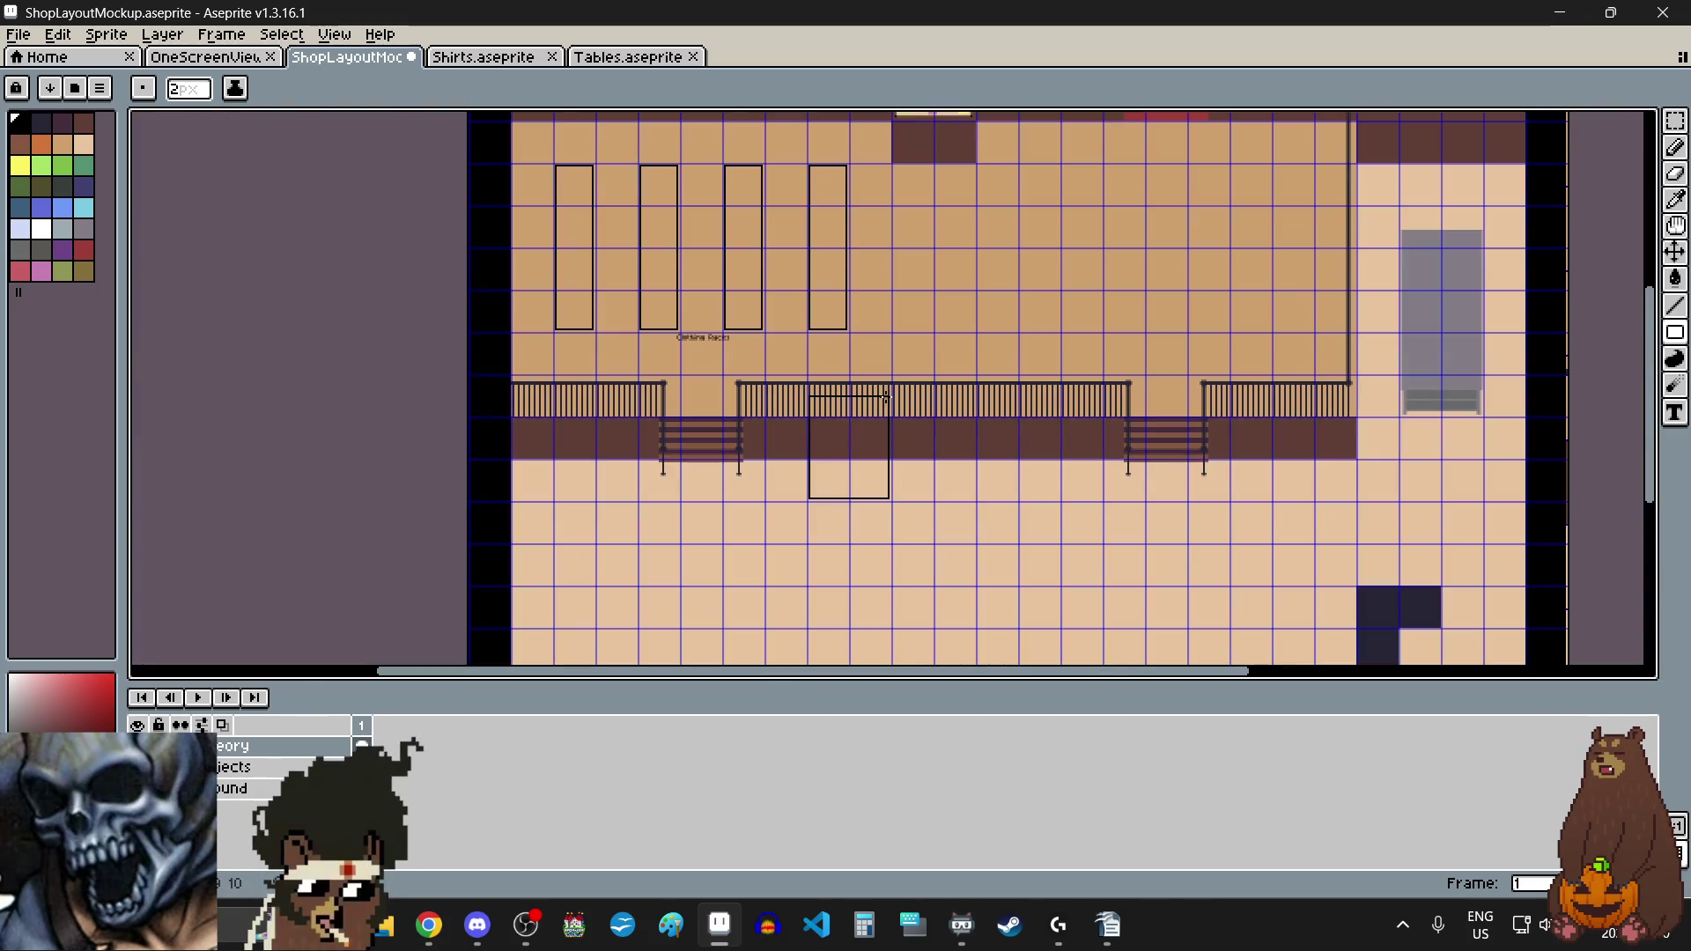
pyautogui.scroll(2, 886, 397)
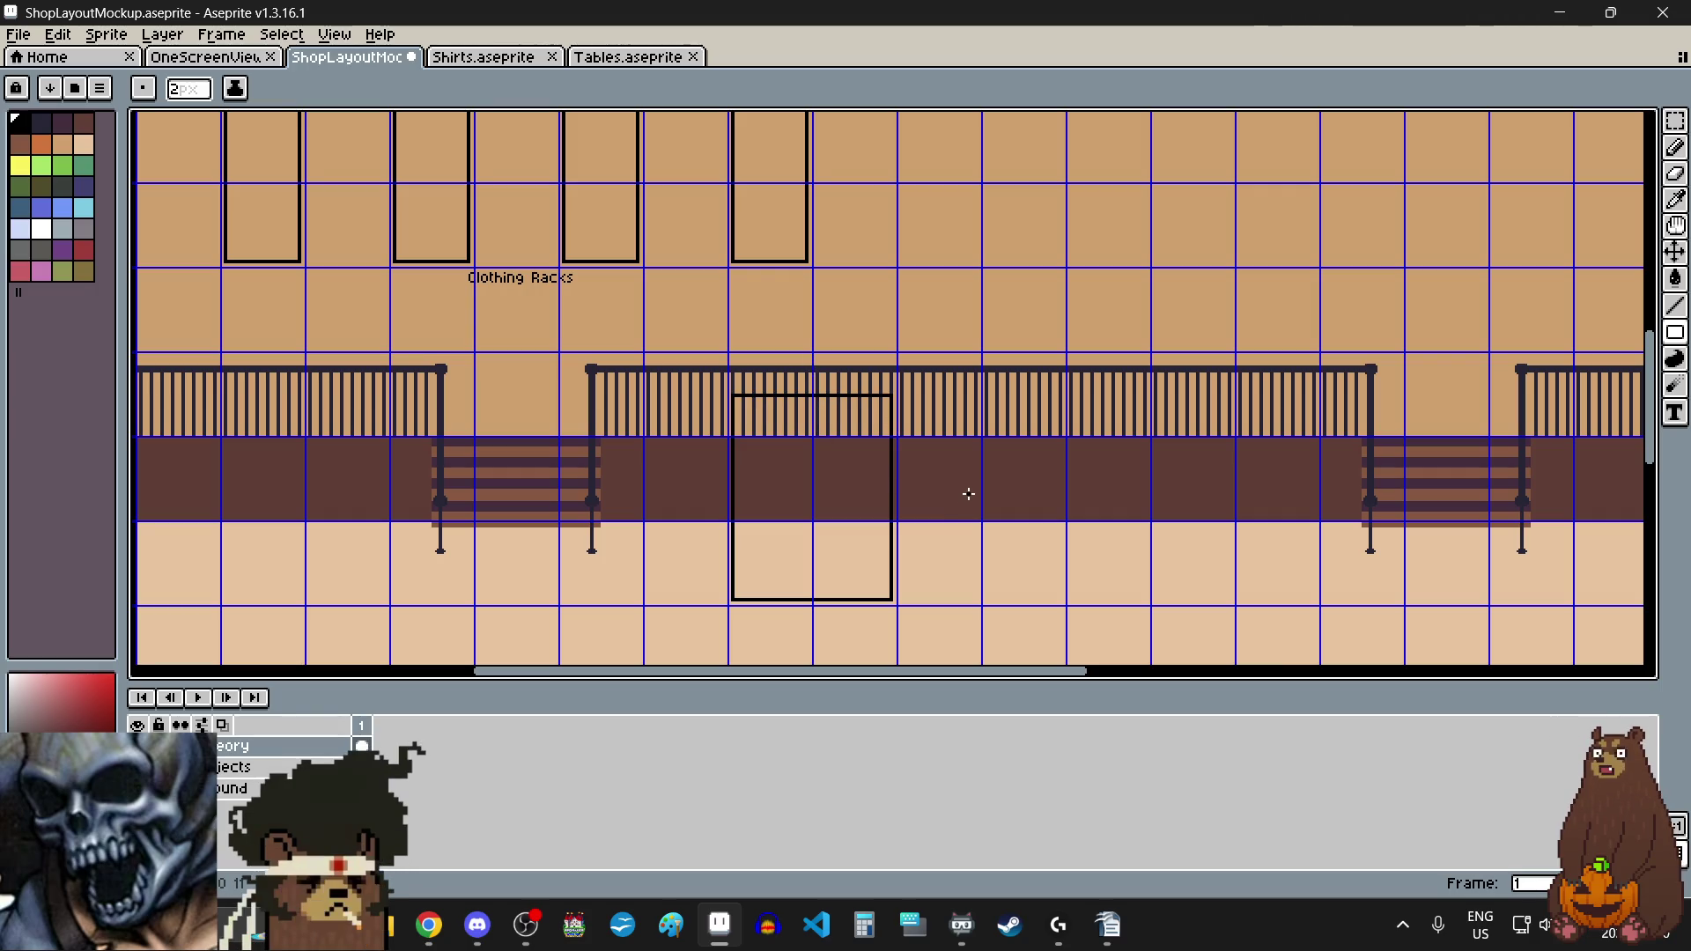
# Step: Select the counter table outline and duplicate it just to its right
pyautogui.click(1674, 121)
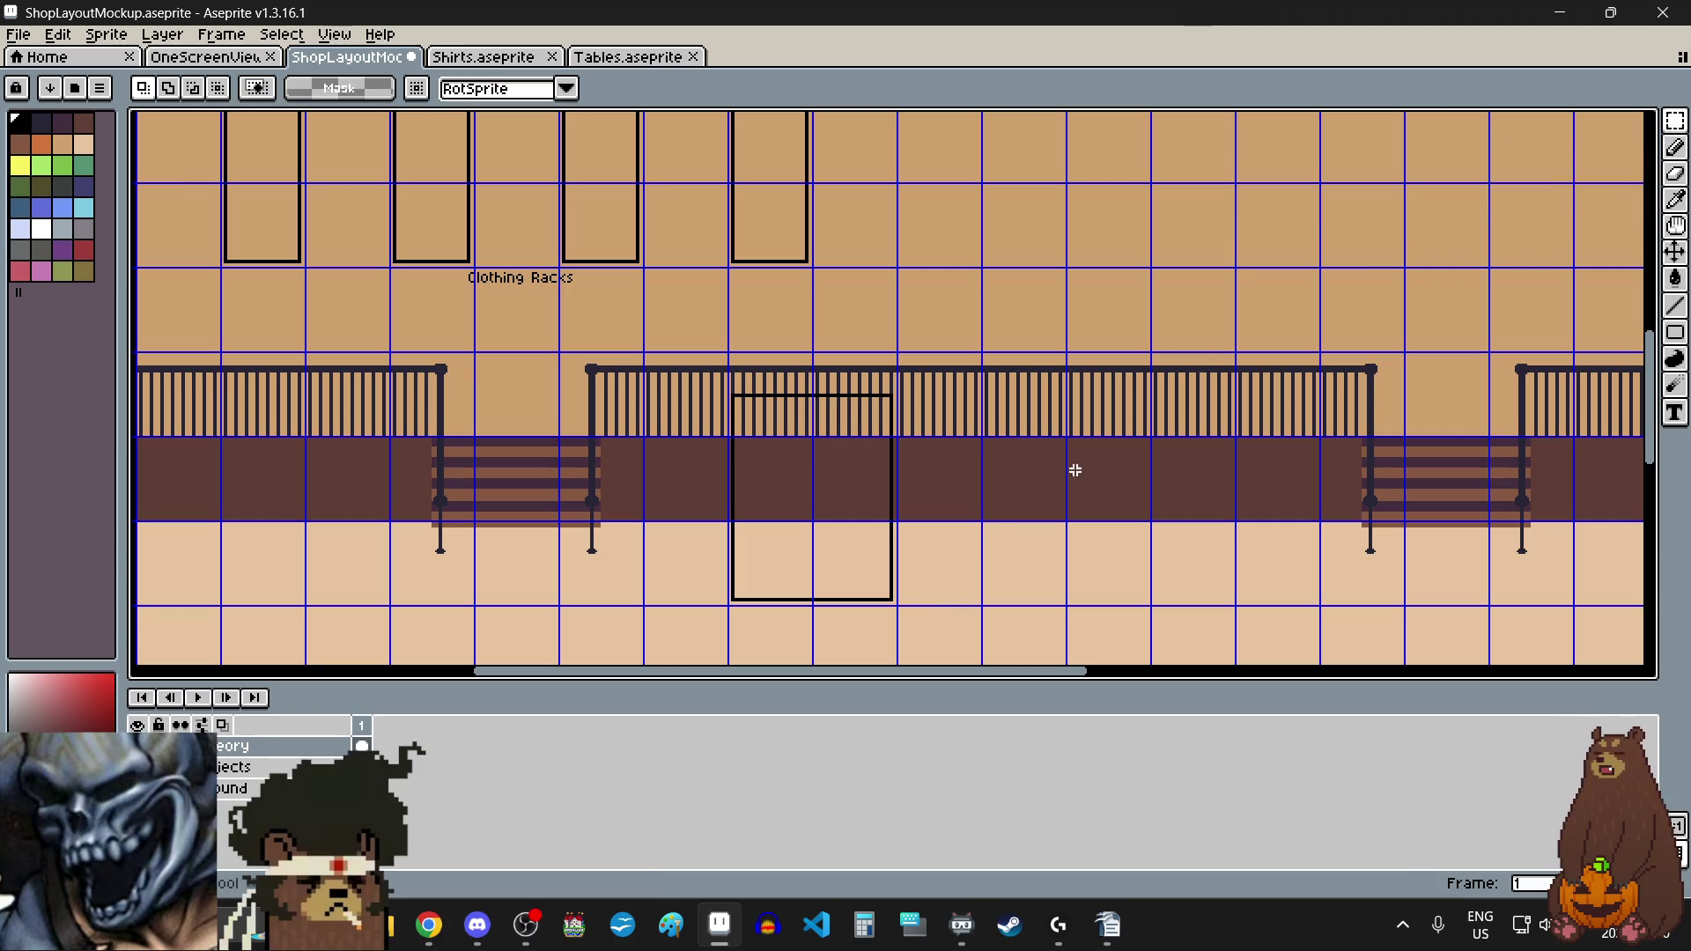
pyautogui.scroll(5, 706, 616)
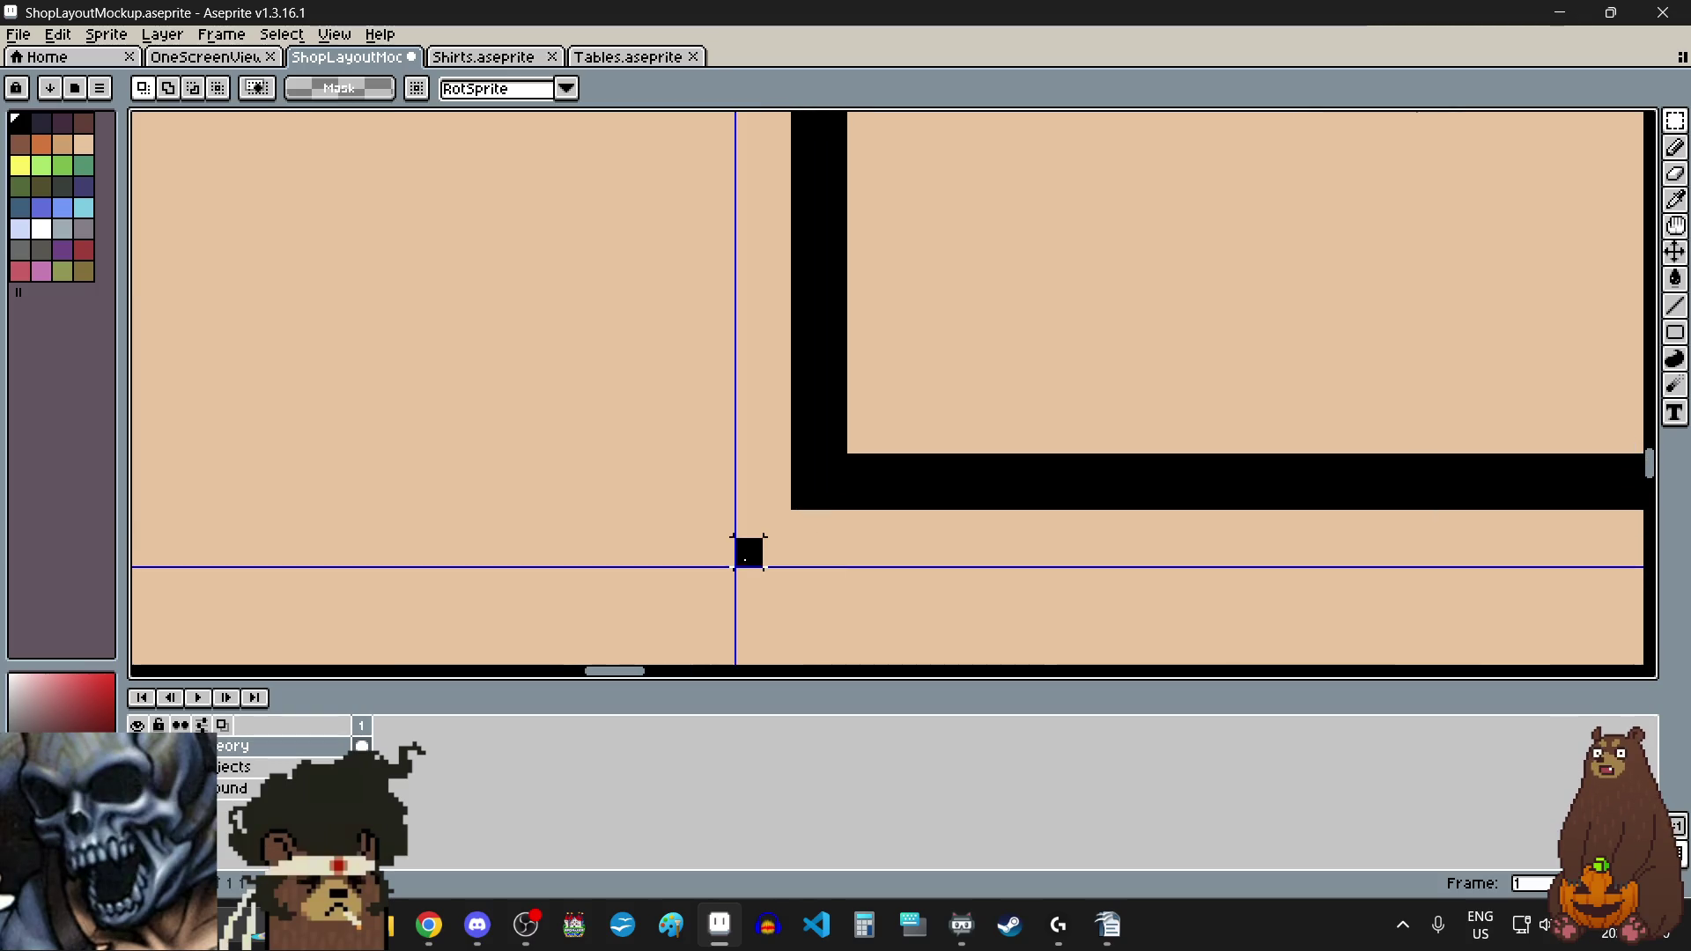
pyautogui.scroll(-5, 748, 555)
pyautogui.moveTo(744, 561)
pyautogui.mouseDown()
pyautogui.moveTo(849, 453)
pyautogui.moveTo(918, 326)
pyautogui.moveTo(899, 313)
pyautogui.moveTo(894, 331)
pyautogui.mouseUp()
pyautogui.scroll(2, 918, 326)
pyautogui.scroll(1, 918, 325)
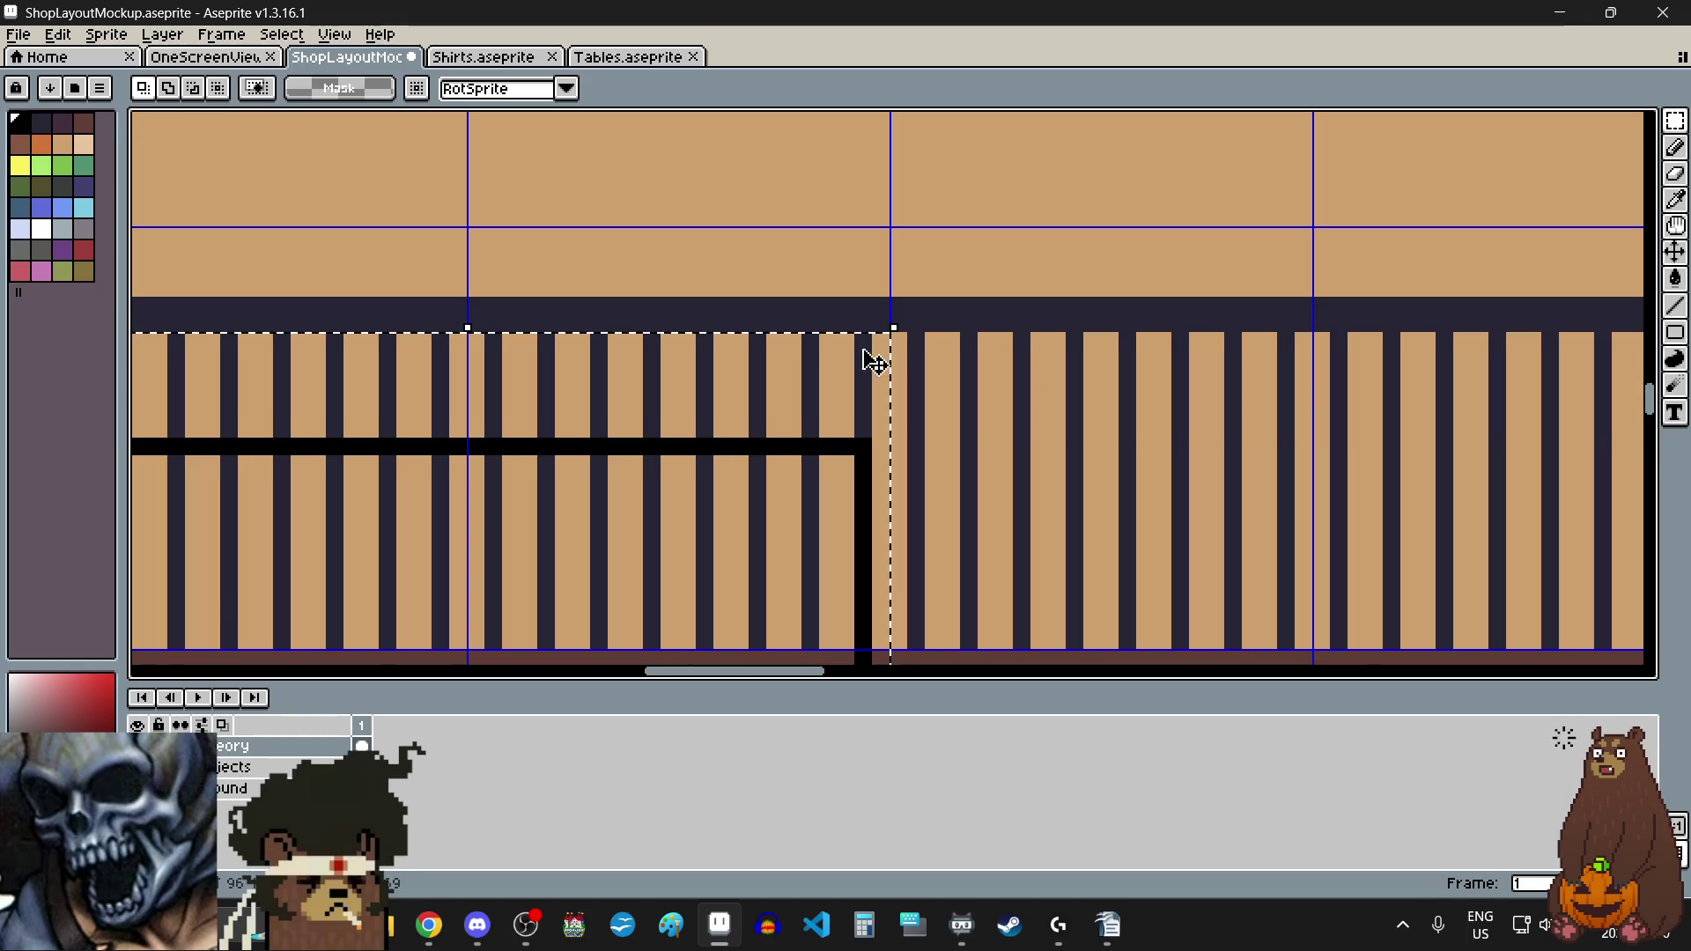
pyautogui.scroll(-4, 875, 362)
pyautogui.click(850, 467)
pyautogui.moveTo(850, 467)
pyautogui.mouseDown()
pyautogui.moveTo(846, 487)
pyautogui.moveTo(958, 494)
pyautogui.mouseUp()
pyautogui.scroll(3, 852, 625)
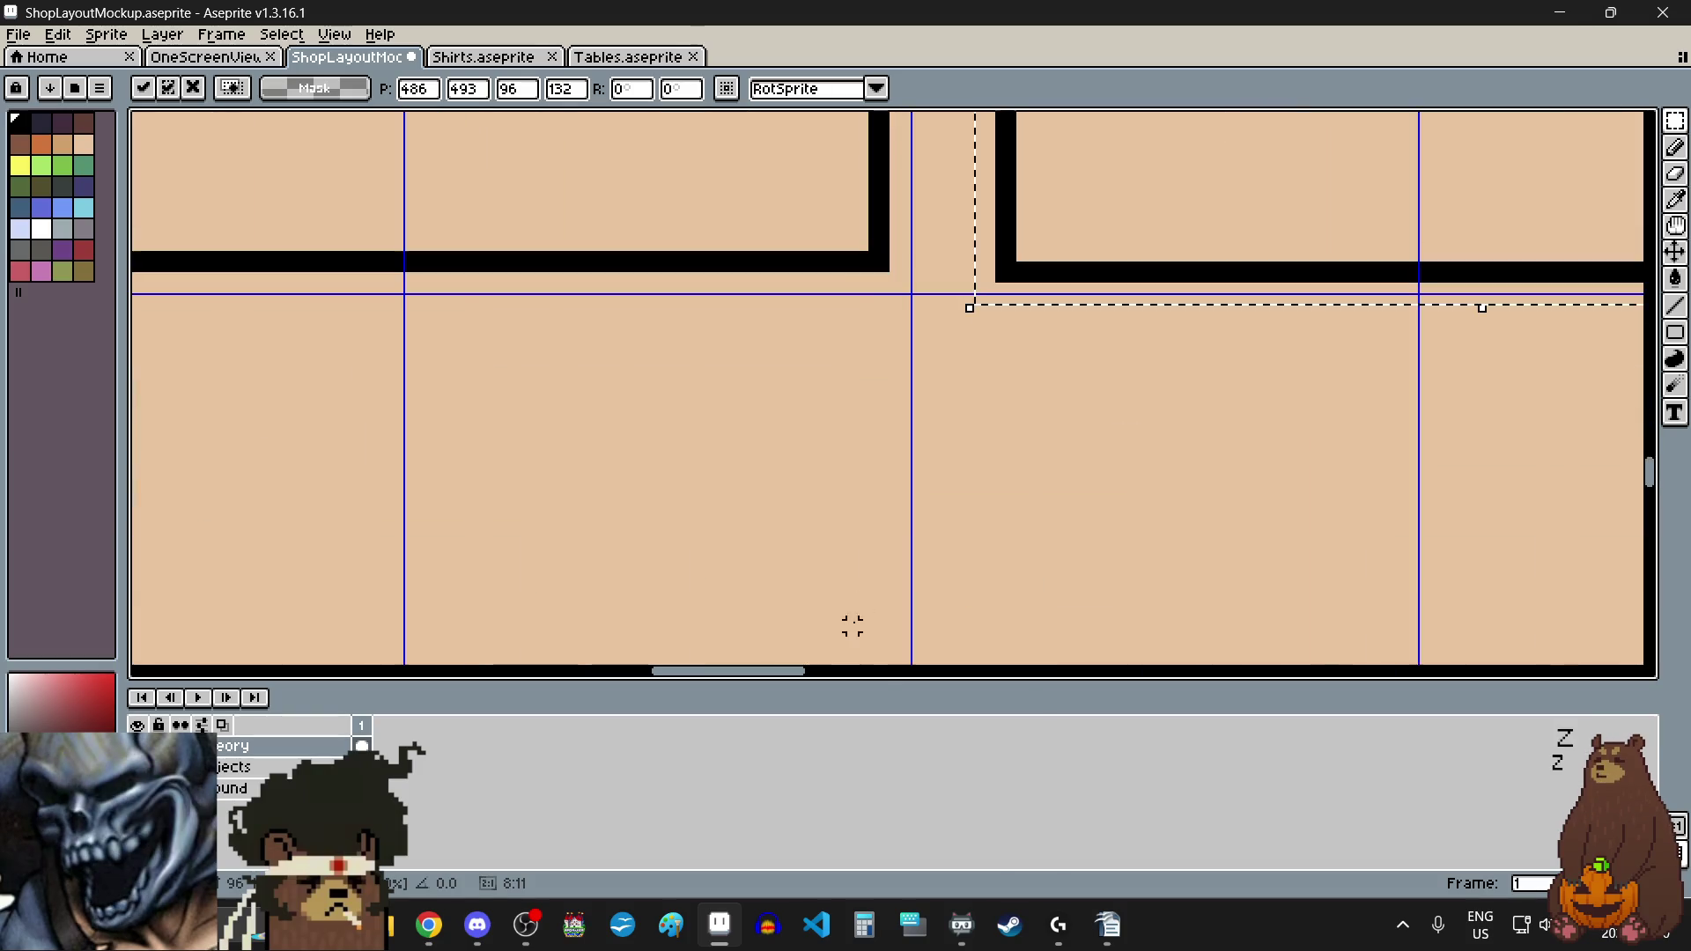
pyautogui.moveTo(1049, 256); pyautogui.dragTo(1007, 246)
pyautogui.scroll(-2, 1007, 245)
pyautogui.scroll(-1, 880, 458)
pyautogui.scroll(1, 976, 444)
pyautogui.hotkey('ctrl', 'd')
# Step: Add a third copy further right, nudge it one pixel left, and deselect
pyautogui.hotkey('ctrl', 'shift', 'd')
pyautogui.moveTo(687, 410); pyautogui.dragTo(1028, 411)
pyautogui.scroll(7, 1028, 411)
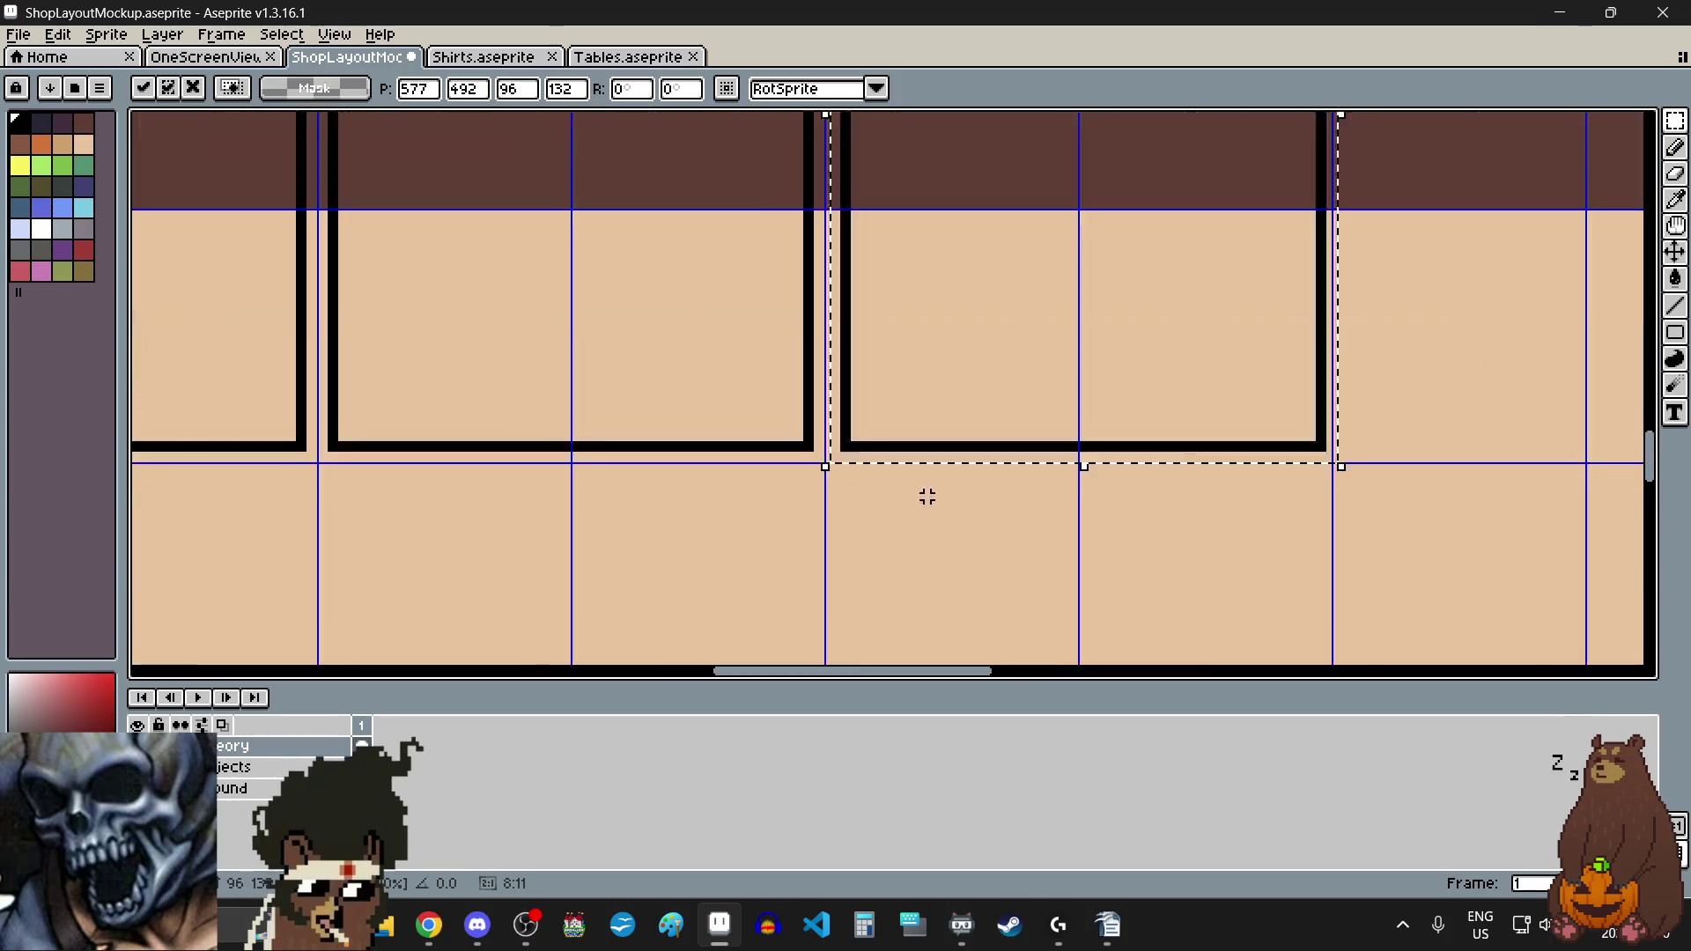
pyautogui.press('Left')
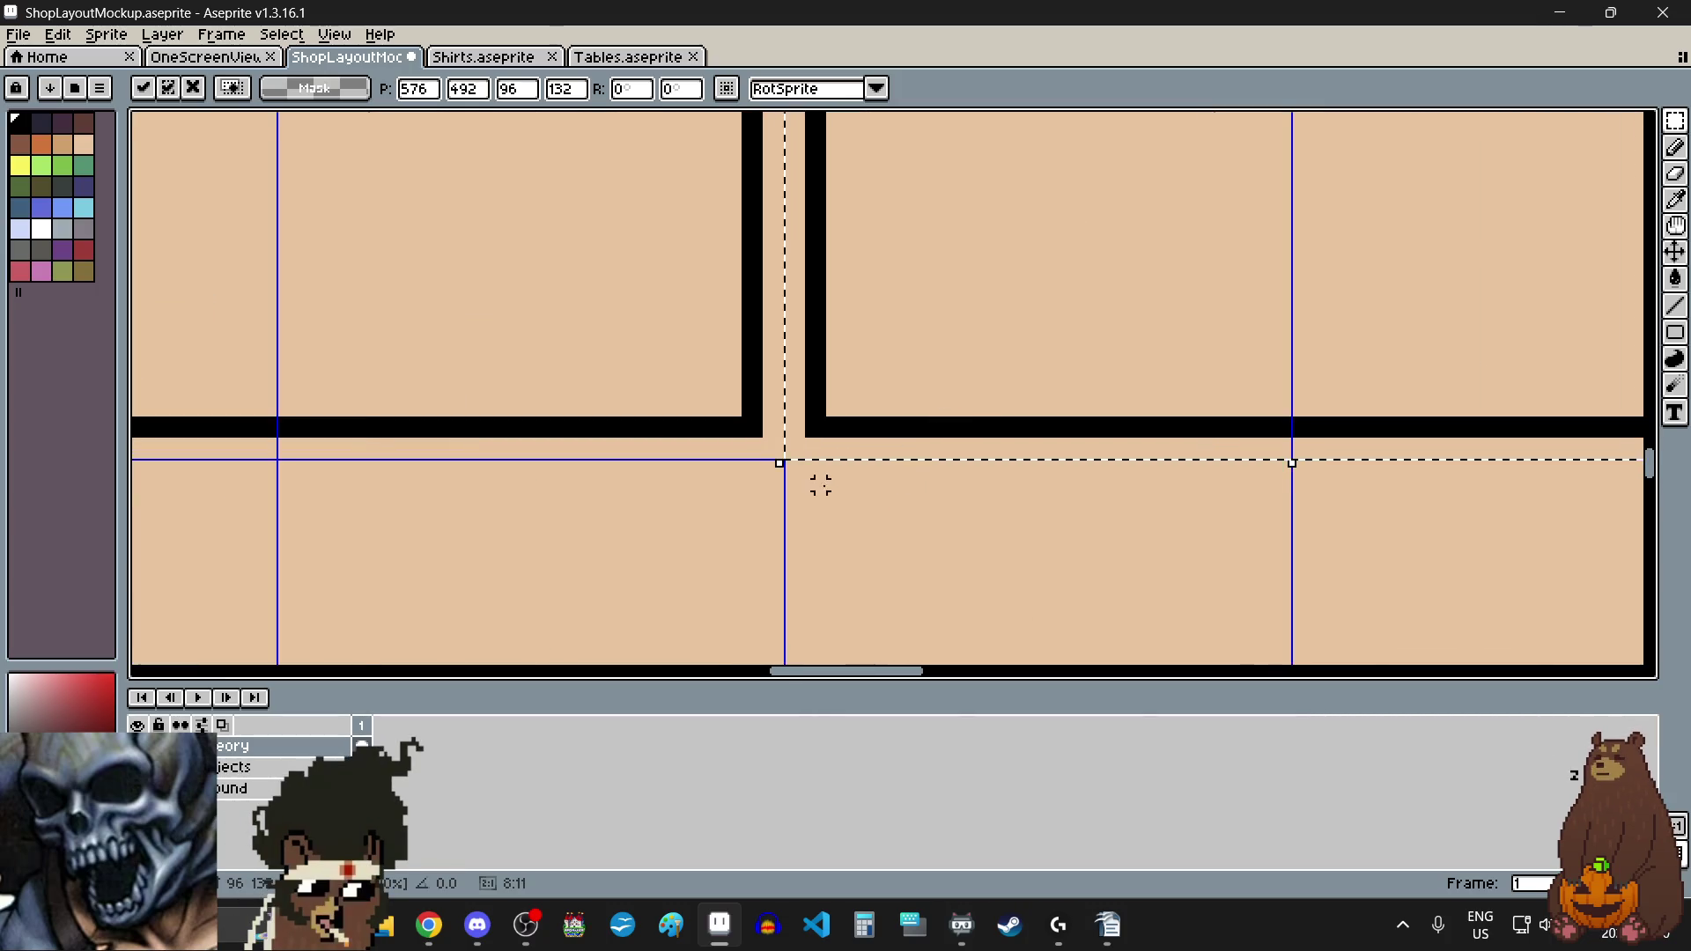
pyautogui.scroll(-6, 816, 484)
pyautogui.hotkey('ctrl', 'd')
pyautogui.scroll(1, 906, 393)
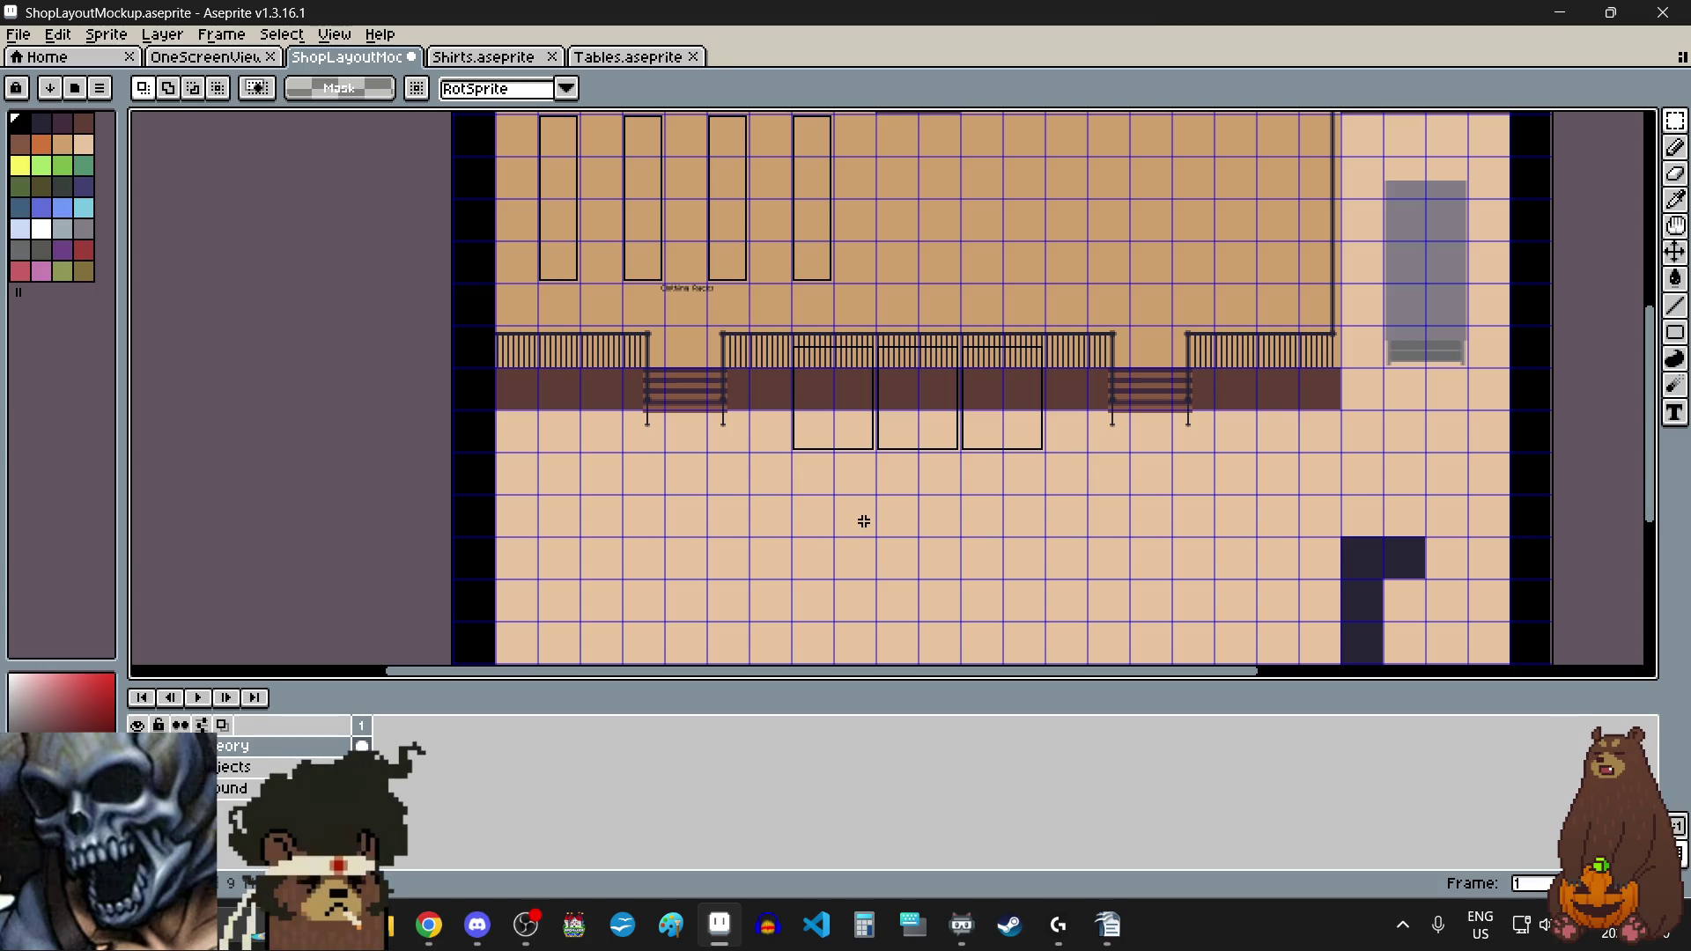
pyautogui.scroll(-1, 863, 523)
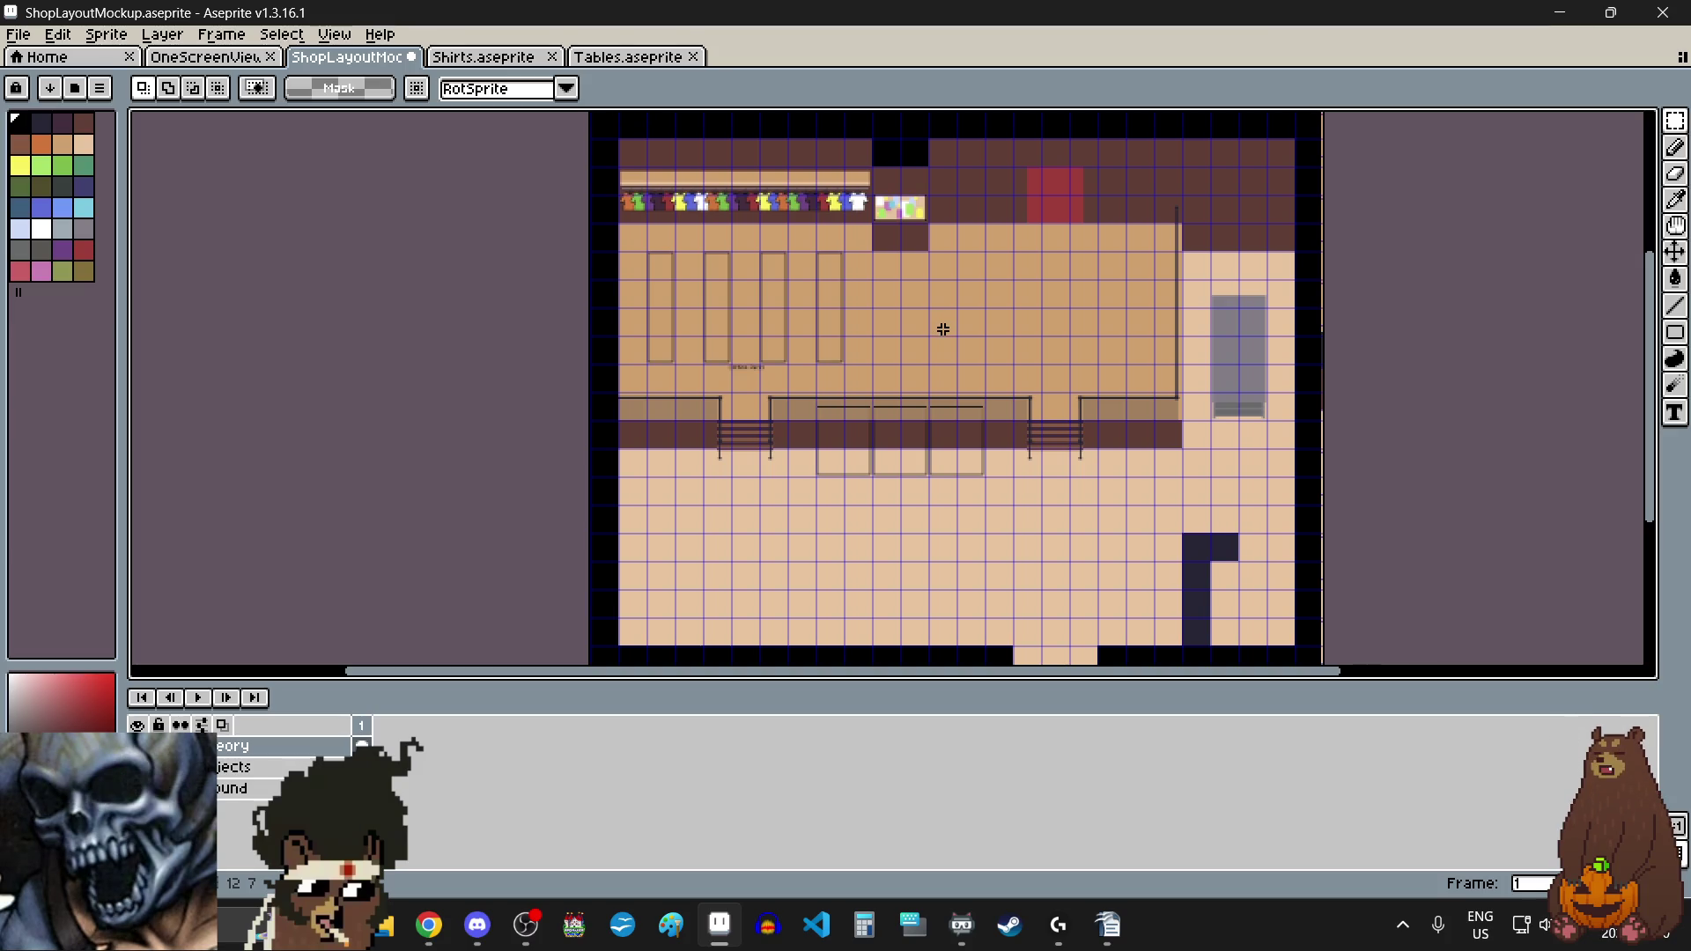
pyautogui.scroll(1, 929, 368)
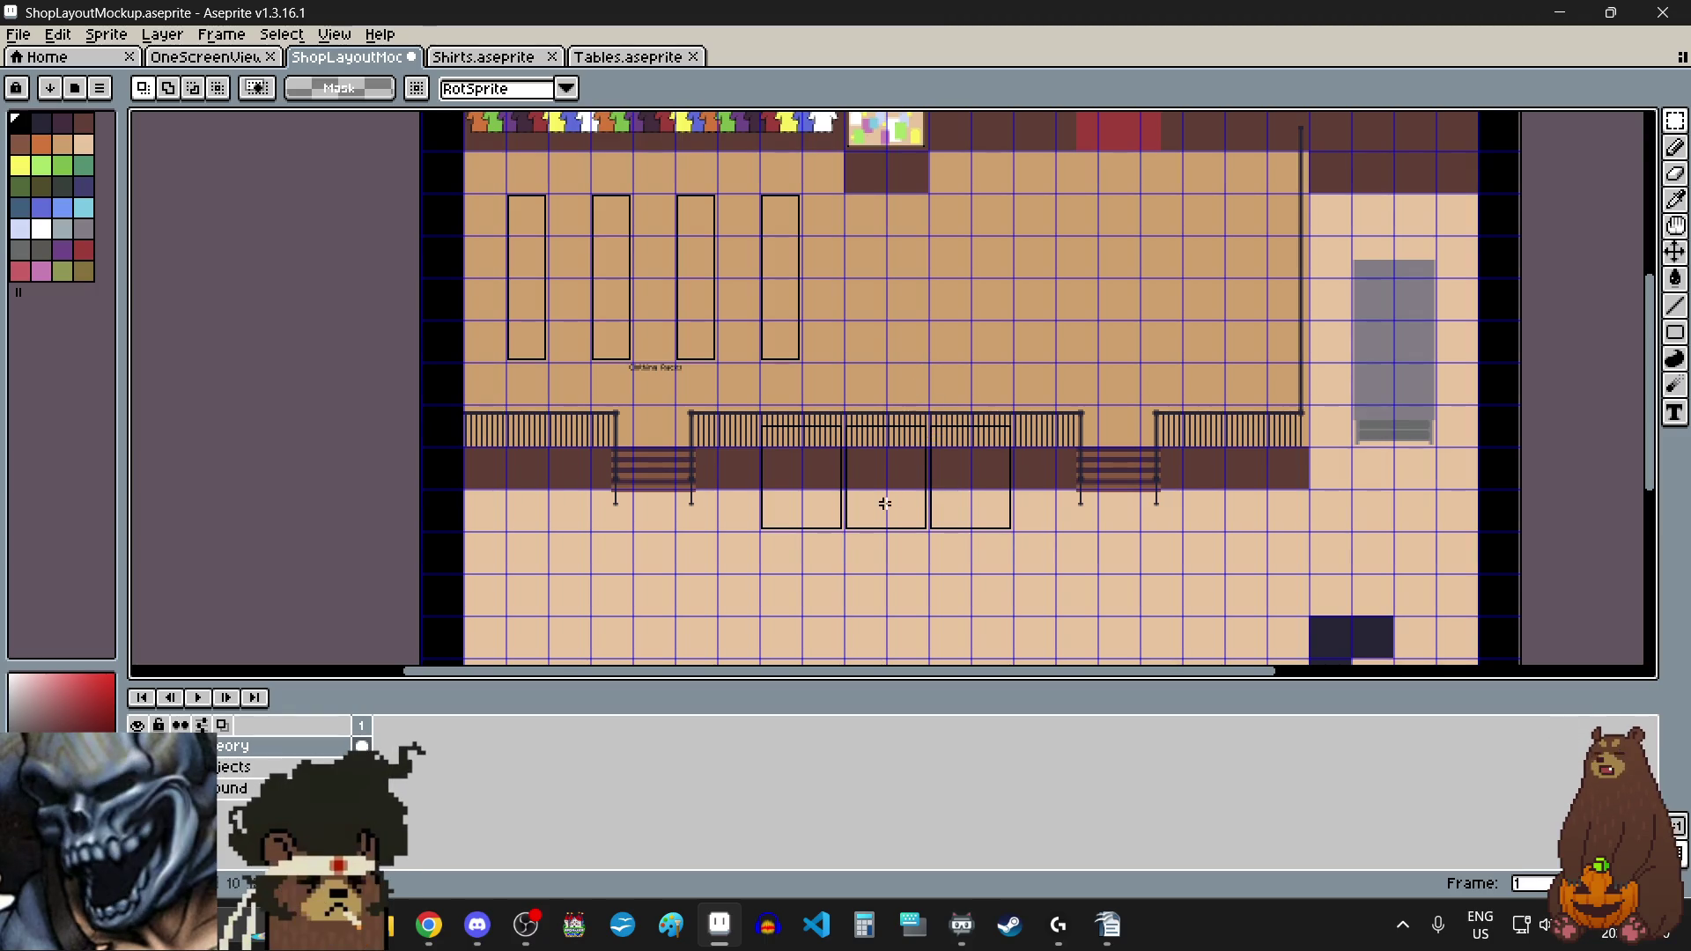
pyautogui.scroll(6, 847, 444)
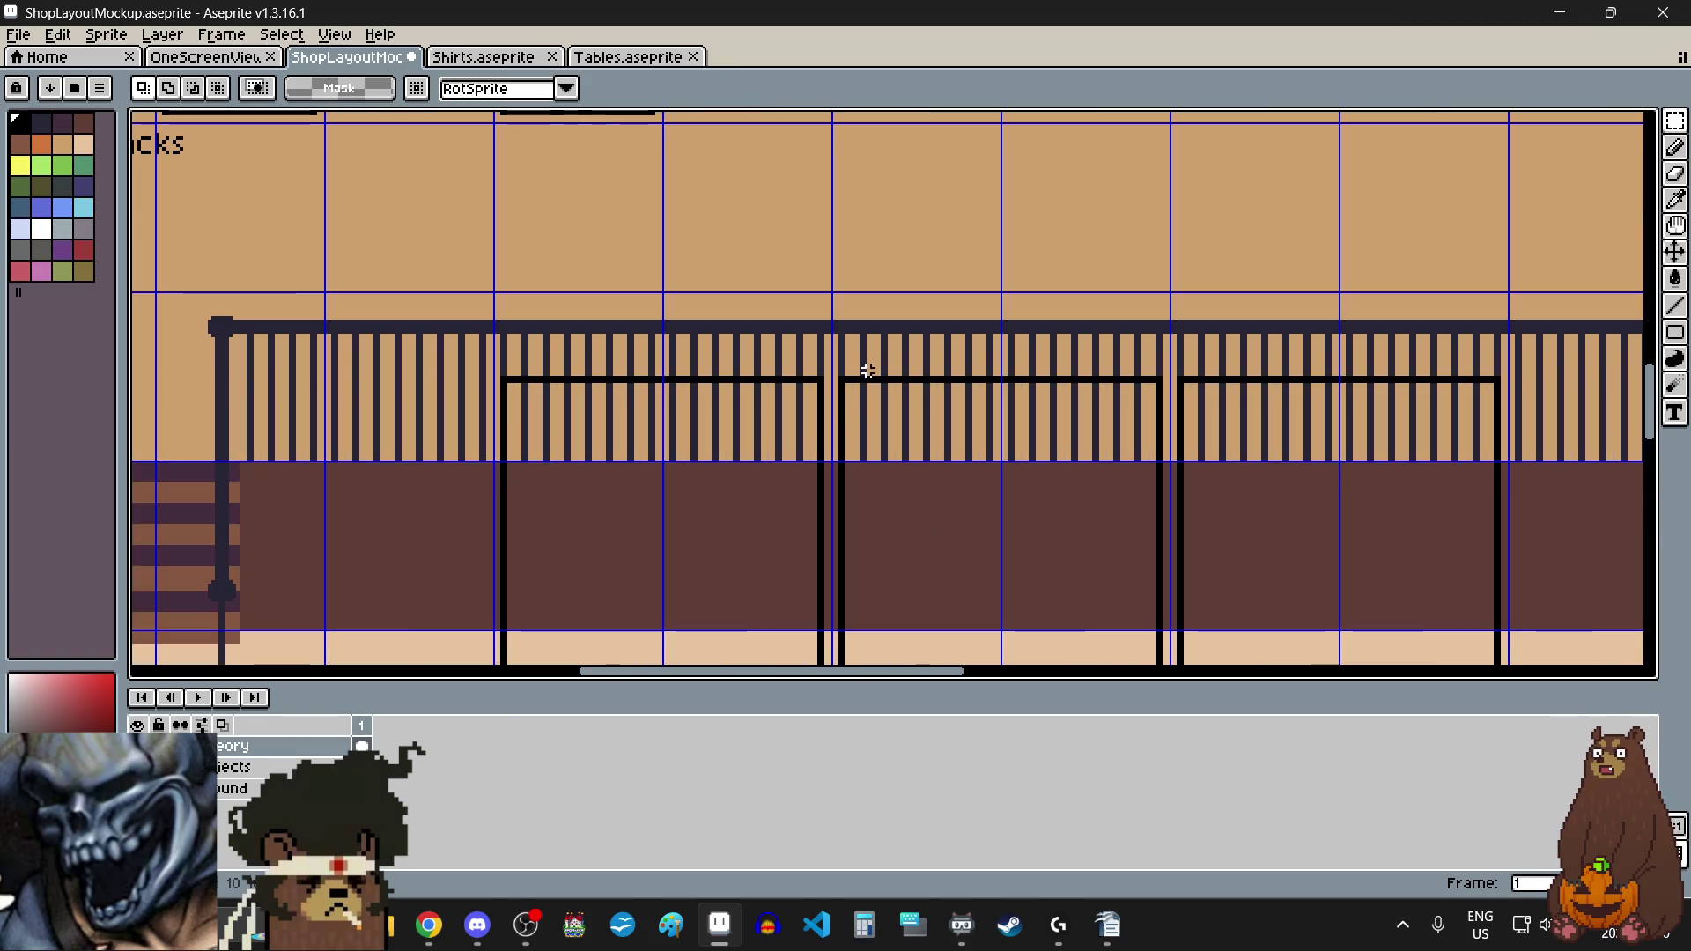
pyautogui.scroll(-7, 867, 370)
pyautogui.scroll(1, 867, 370)
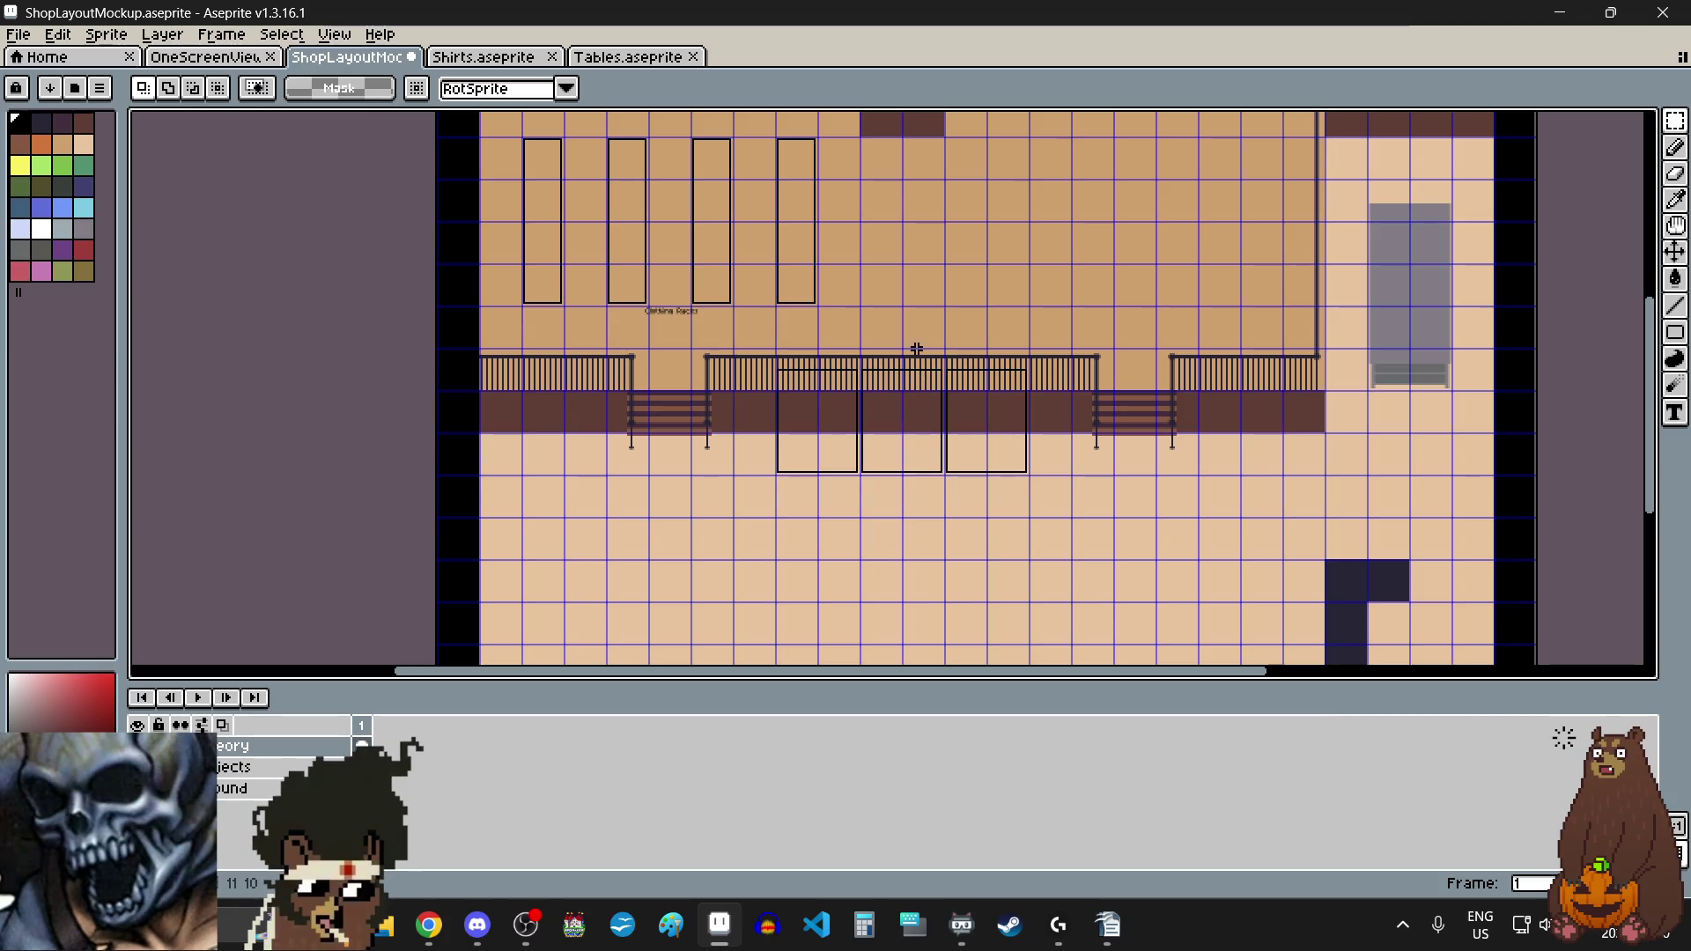
pyautogui.scroll(3, 895, 370)
pyautogui.scroll(-4, 899, 393)
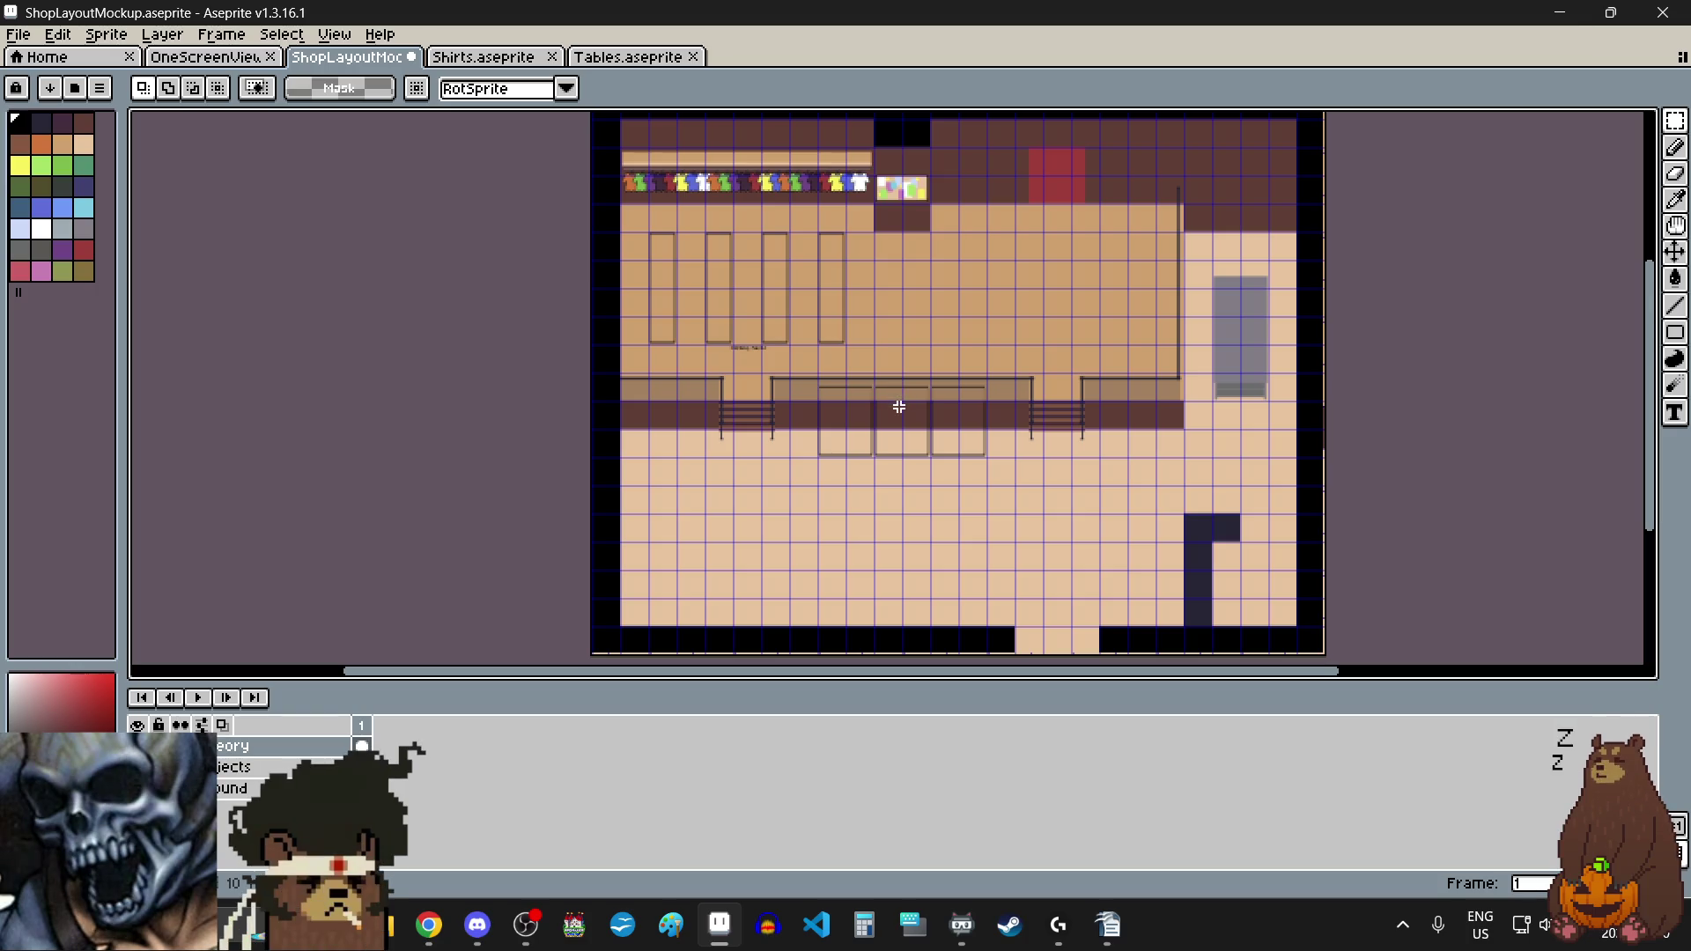
# Step: Undo the three counter tables, save the shop mockup file, and exit Aseprite
pyautogui.hotkey('ctrl', 'z')
pyautogui.hotkey('ctrl', 'z')
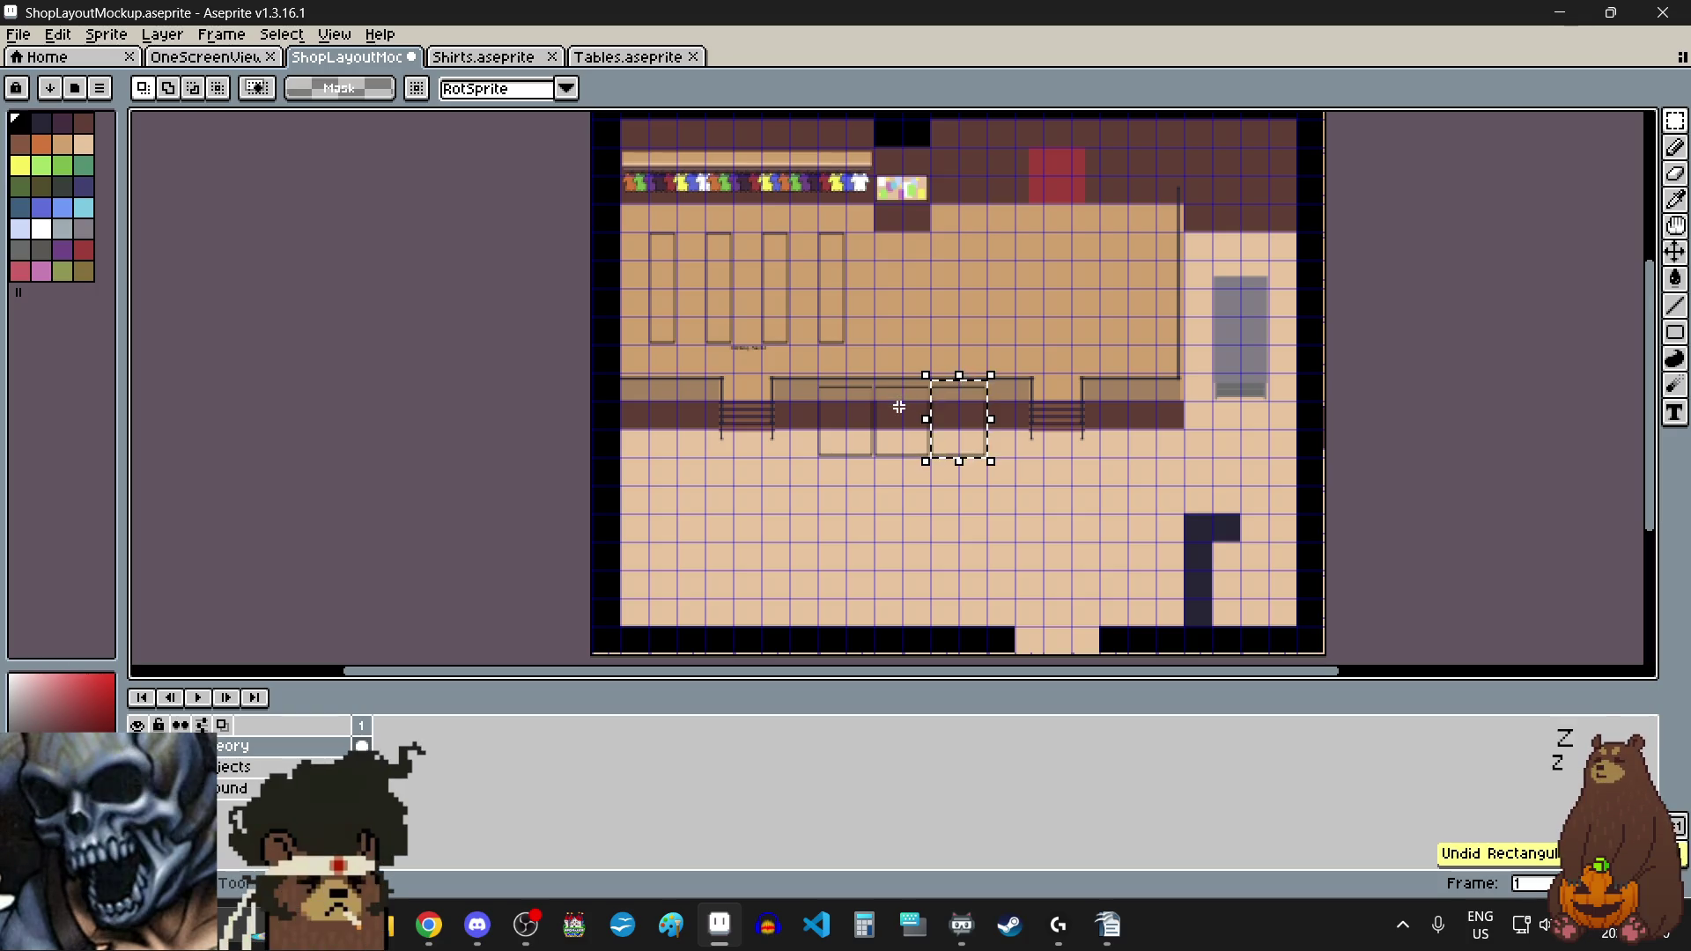
pyautogui.hotkey('ctrl', 'z')
pyautogui.hotkey('ctrl', 'z')
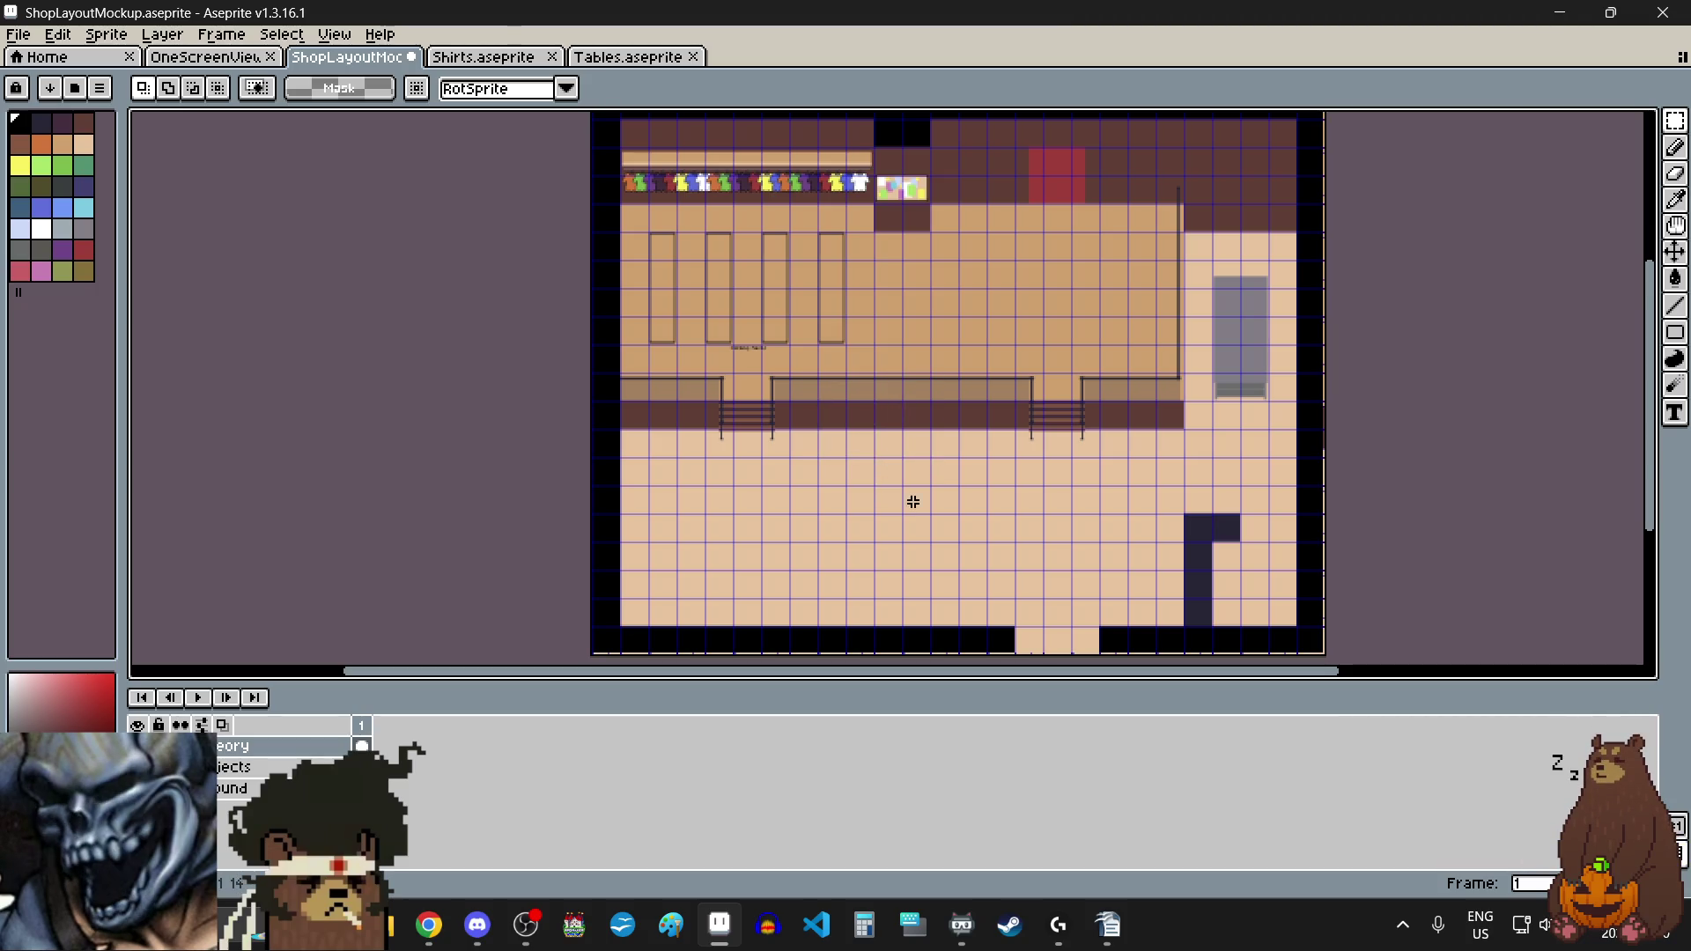
pyautogui.click(18, 37)
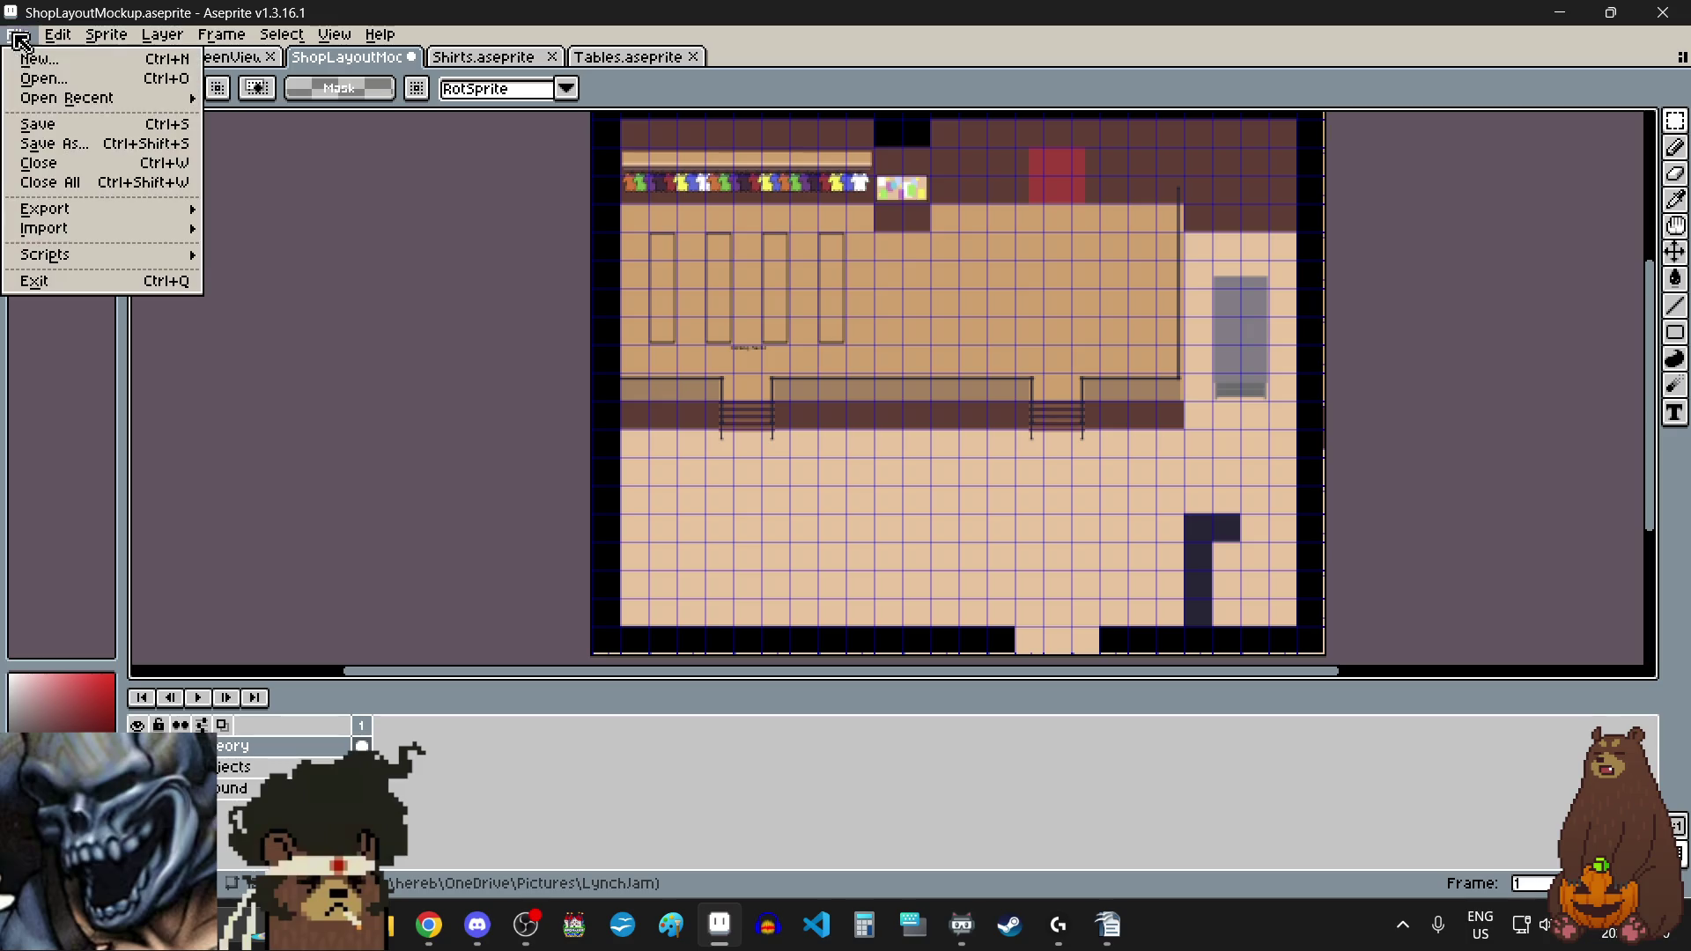
pyautogui.click(53, 124)
pyautogui.click(1661, 13)
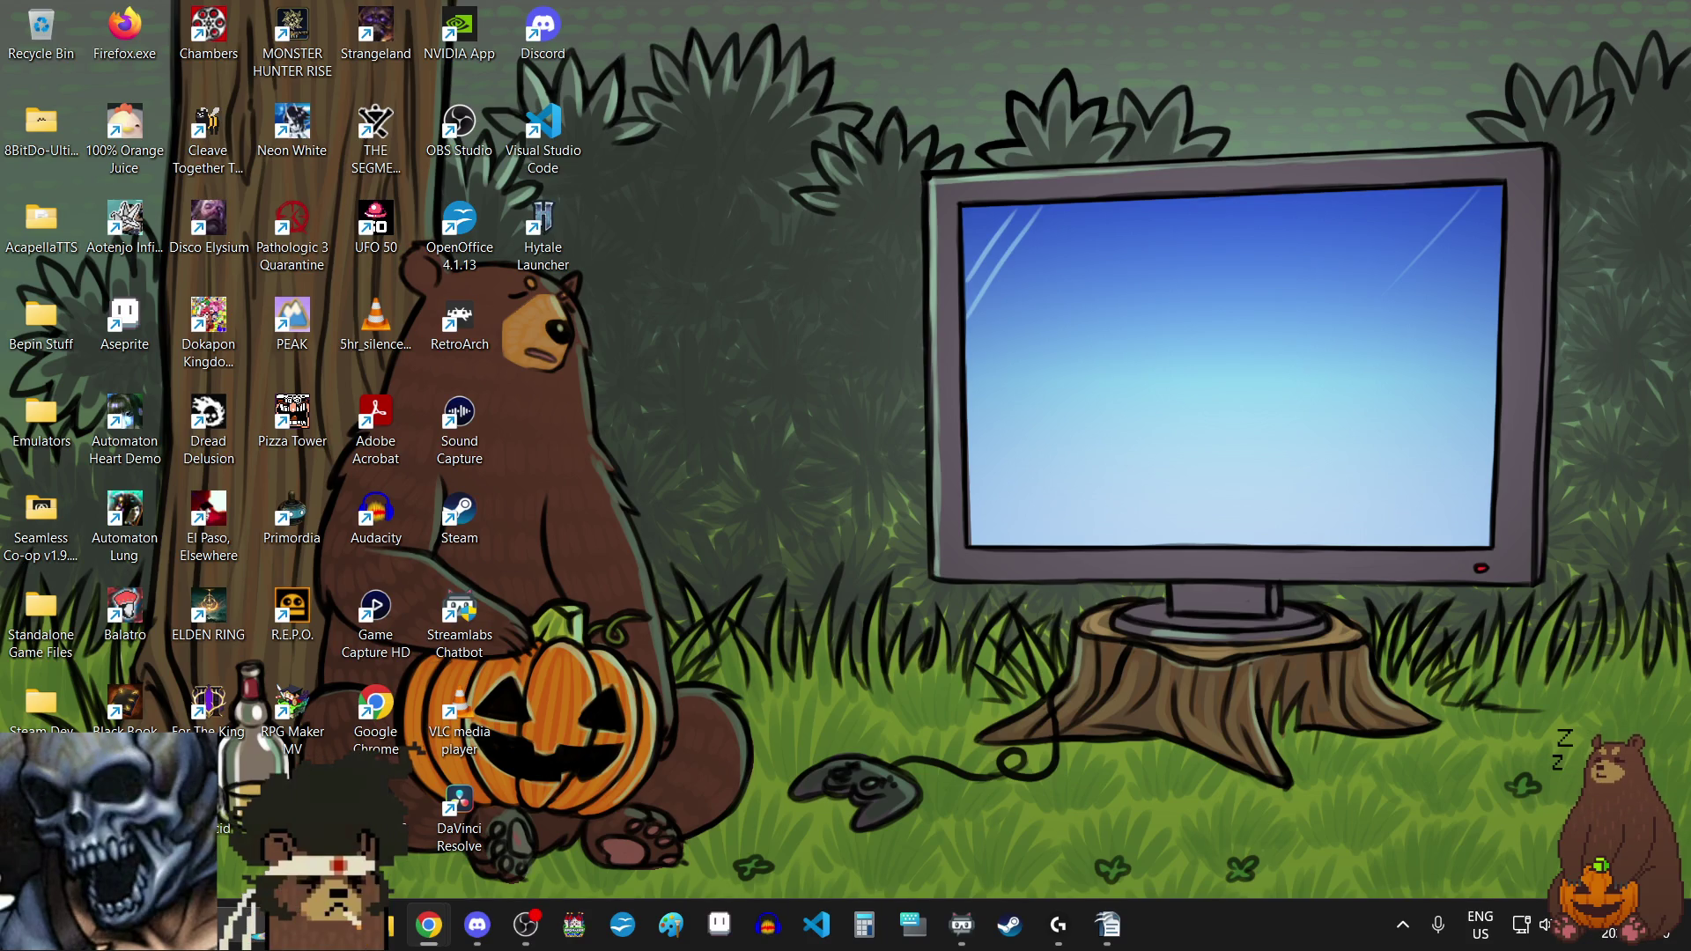
pyautogui.hotkey('alt', 'Tab')
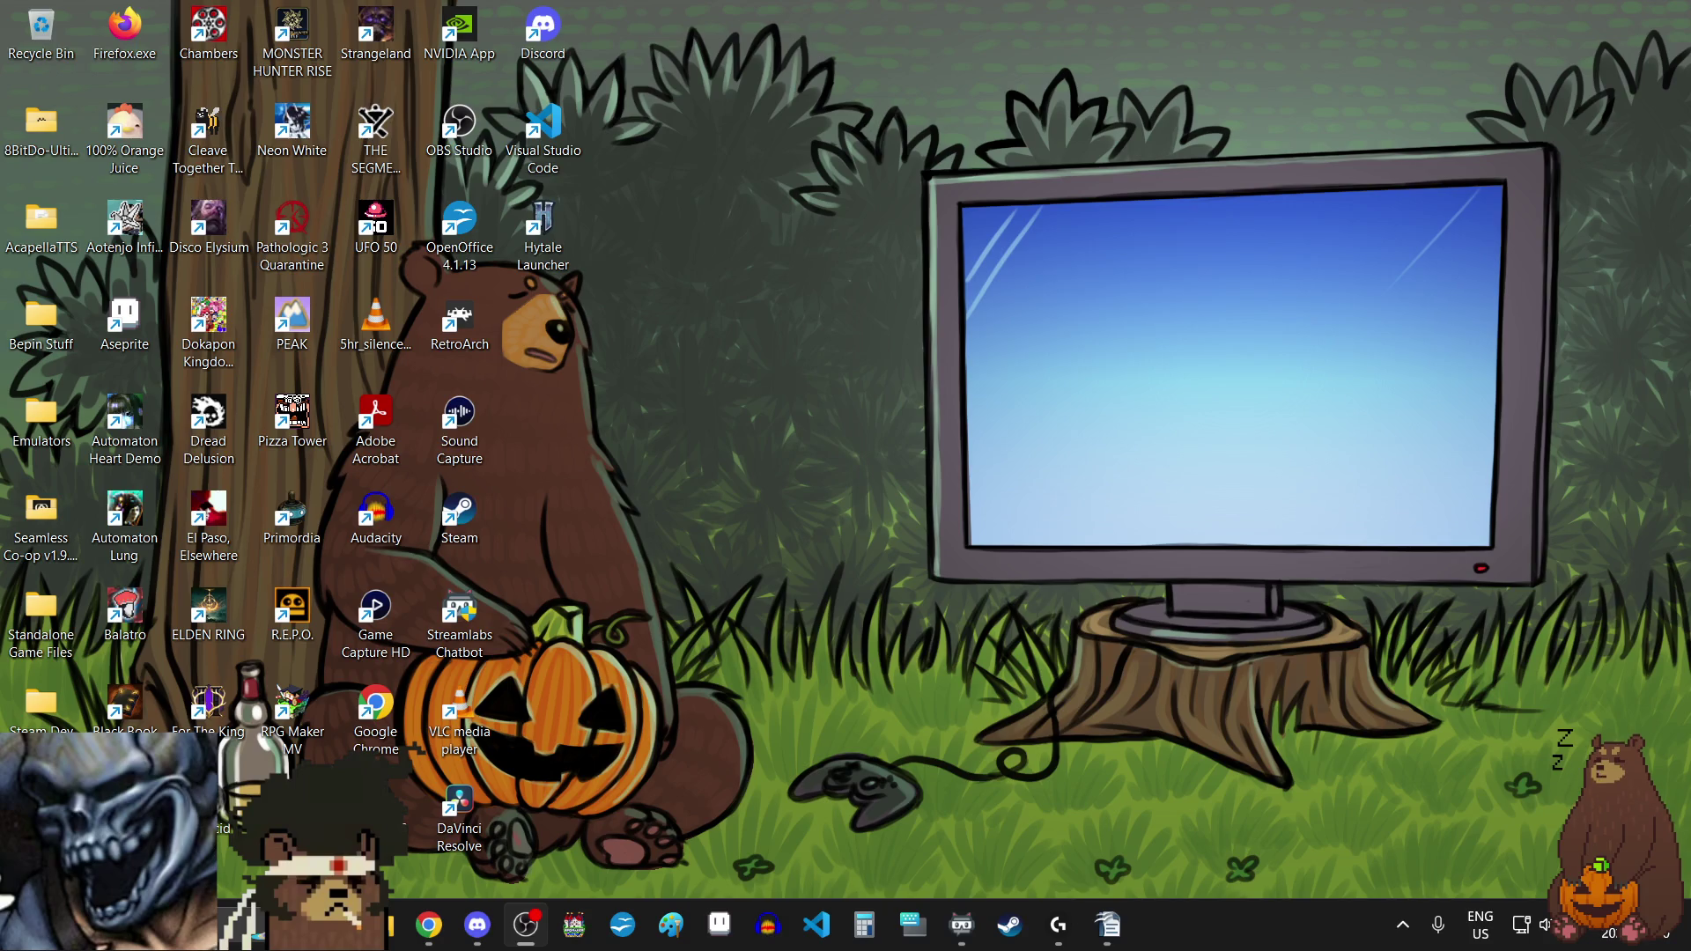